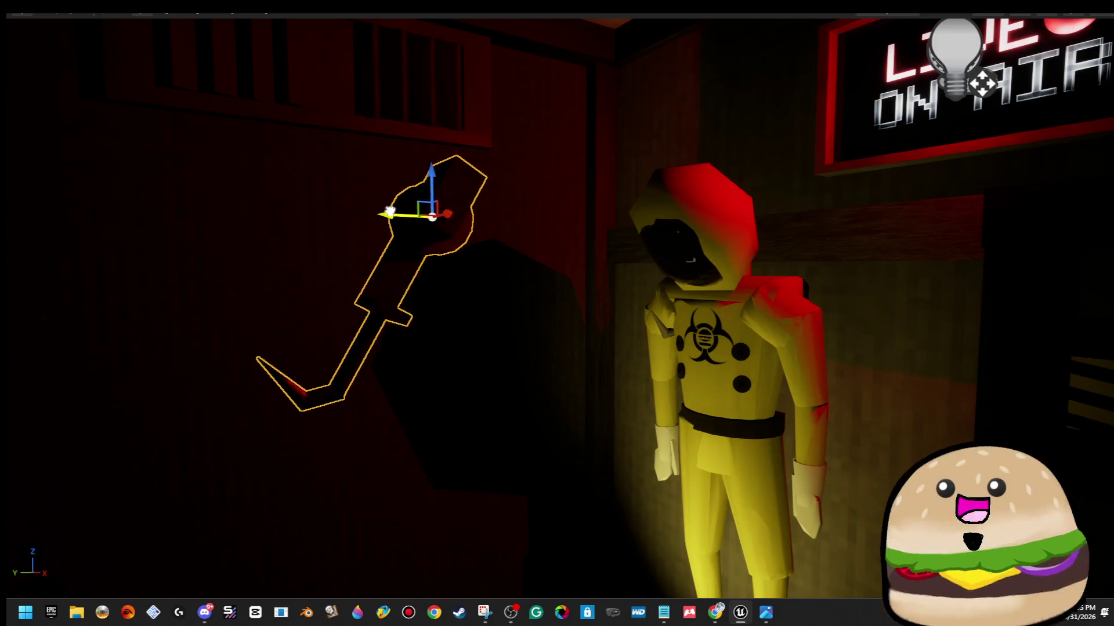
Position the hook prop beside the hazmat figure and down by the wall, then right-click the corridor floor.
{"action": "left_click_drag", "start_coordinate": [715, 193], "coordinate": [771, 181]}
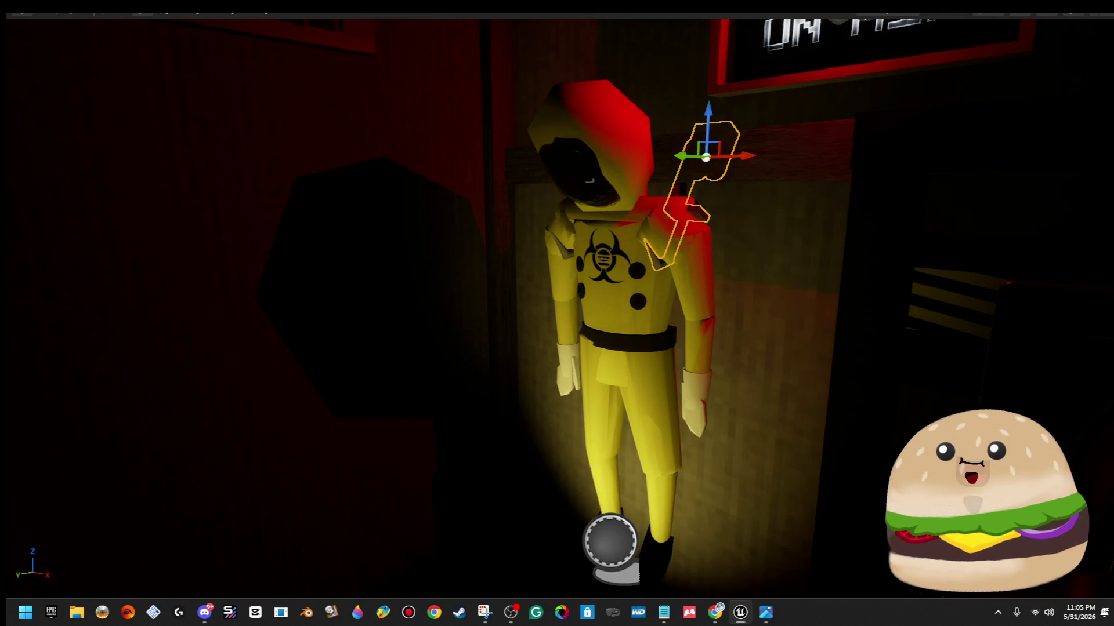
{"action": "scroll", "coordinate": [557, 313], "scroll_direction": "down", "scroll_amount": 5}
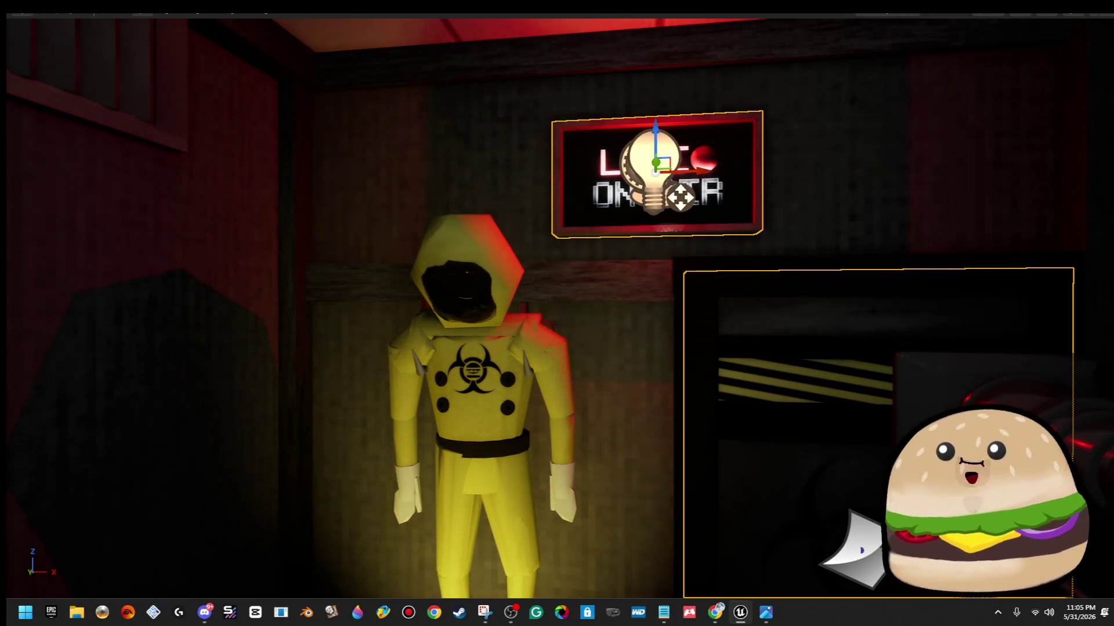
{"action": "mouse_move", "coordinate": [540, 281]}
{"action": "left_mouse_down"}
{"action": "mouse_move", "coordinate": [373, 249]}
{"action": "mouse_move", "coordinate": [534, 261]}
{"action": "mouse_move", "coordinate": [671, 398]}
{"action": "mouse_move", "coordinate": [669, 413]}
{"action": "left_mouse_up"}
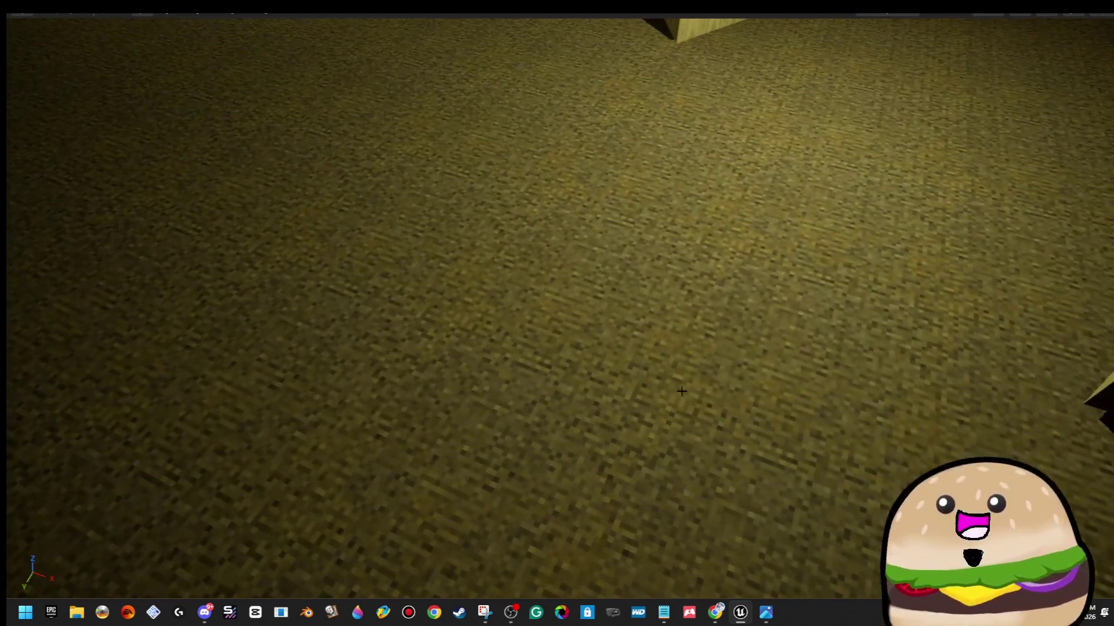
{"action": "right_click", "coordinate": [683, 399]}
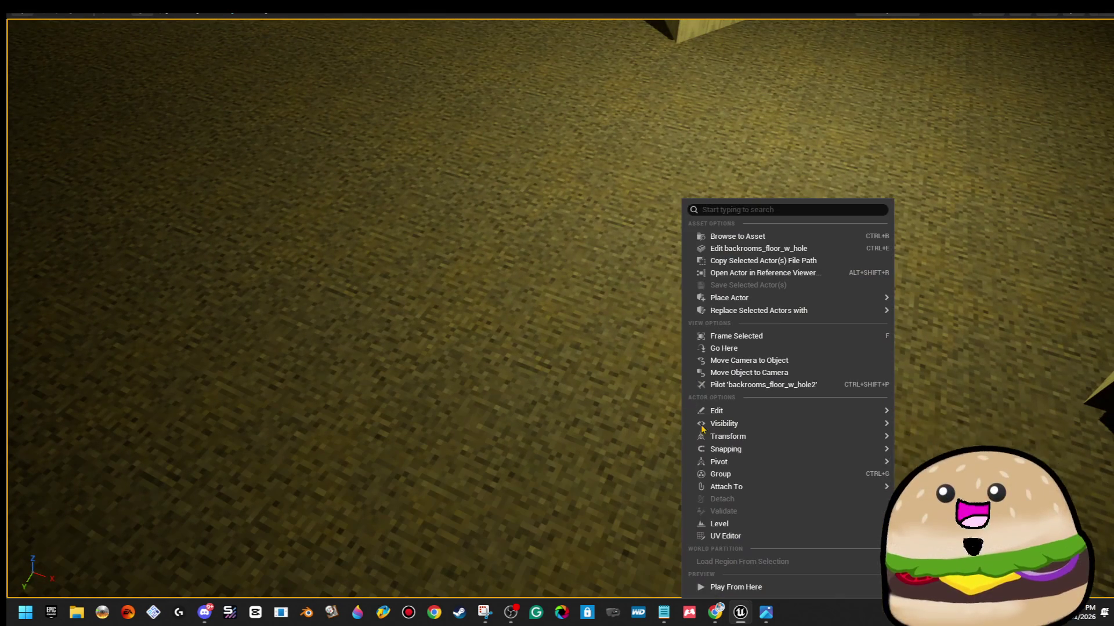
Run two Play From Here tests from corridor floor spots, stopping each with Esc.
{"action": "left_click", "coordinate": [755, 585]}
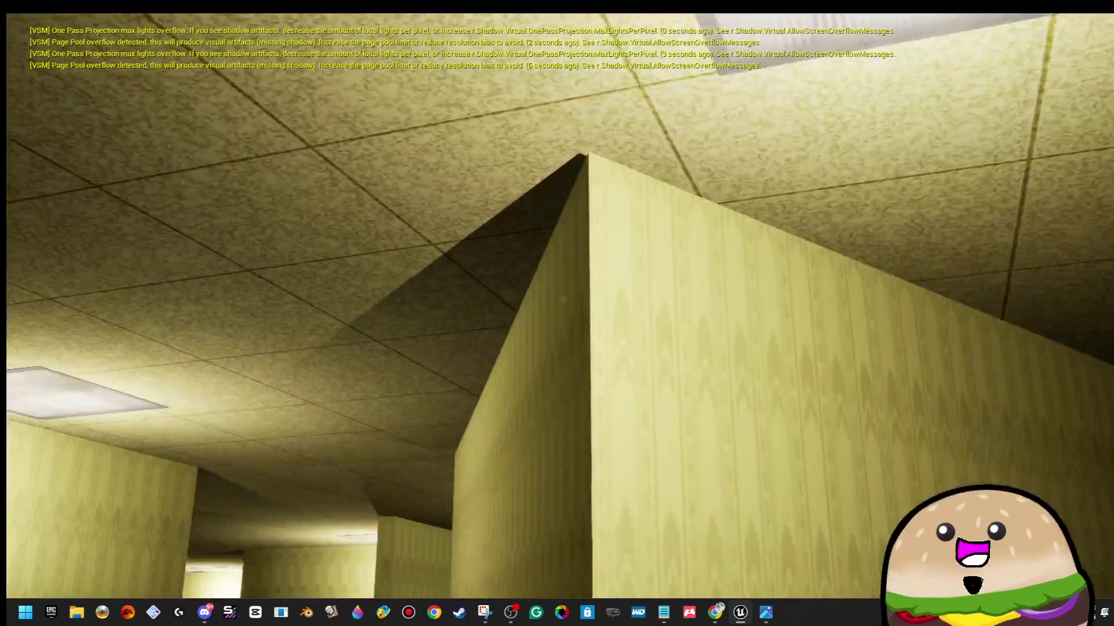
{"action": "key", "text": "Escape"}
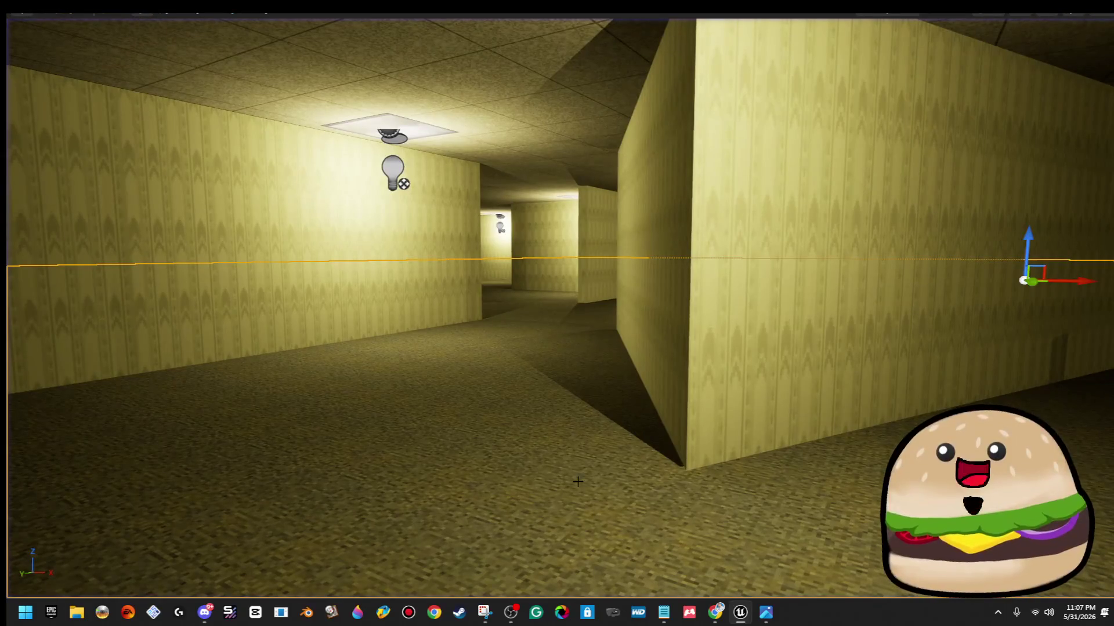
{"action": "right_click", "coordinate": [632, 525]}
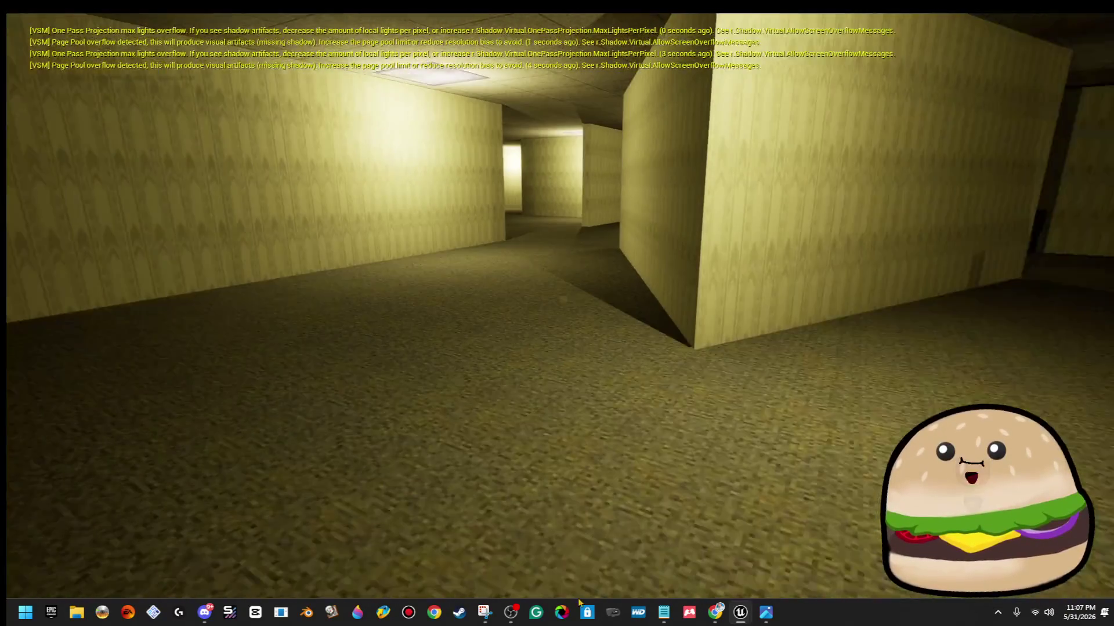
{"action": "key", "text": "Escape"}
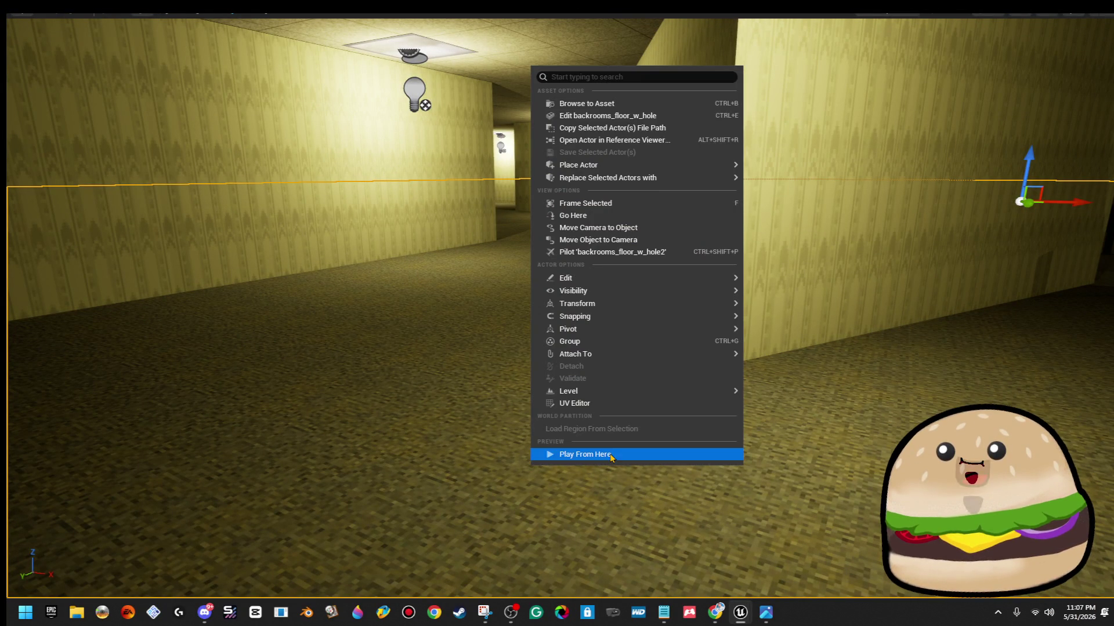
Playtest with Alt+P, stop, then start another Play From Here test from the floor.
{"action": "key", "text": "alt+p"}
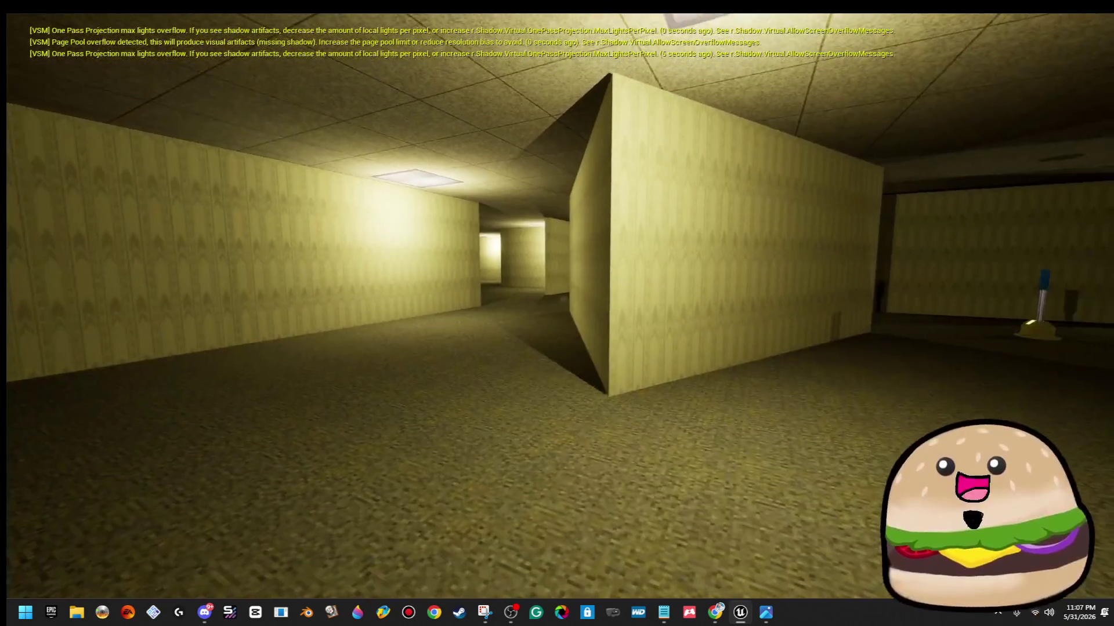
{"action": "key", "text": "Escape"}
{"action": "right_click", "coordinate": [606, 521]}
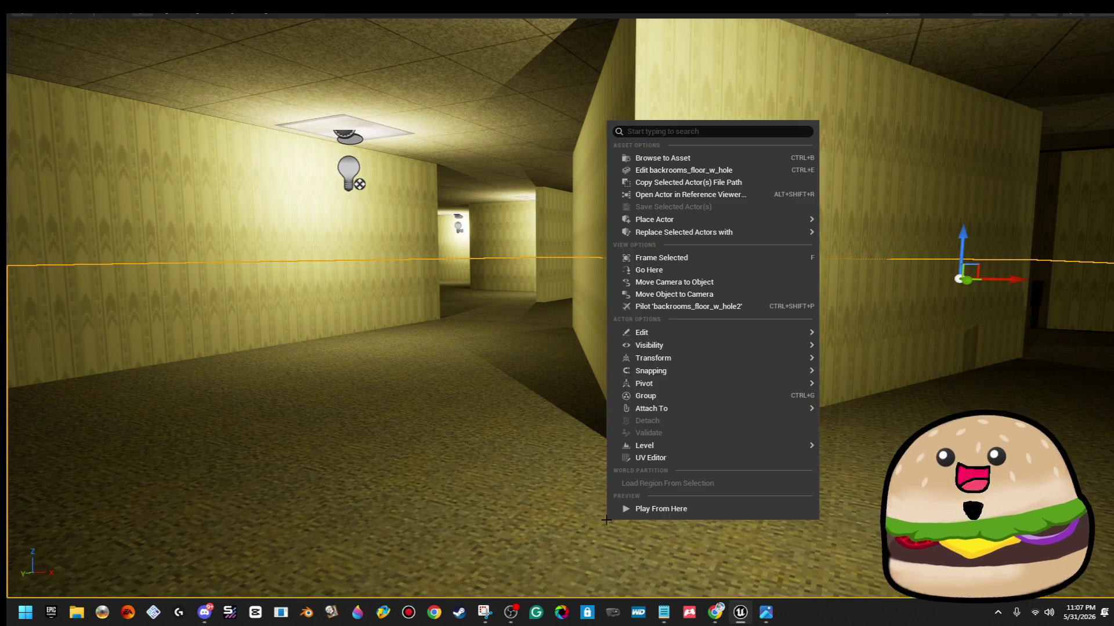
{"action": "left_click", "coordinate": [672, 510]}
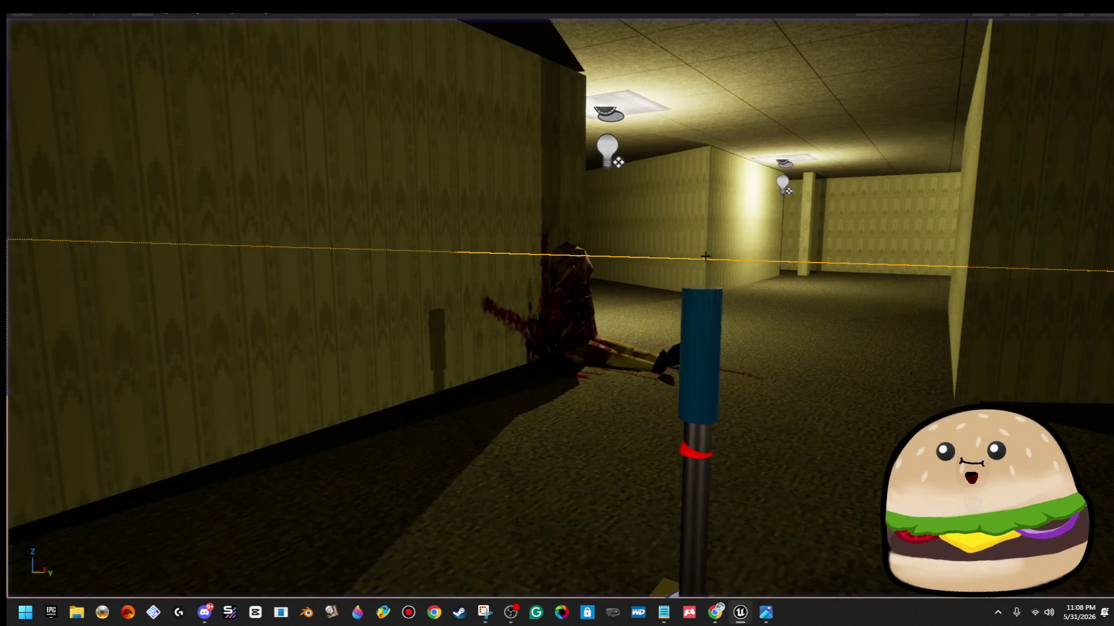
{"action": "right_click", "coordinate": [704, 201]}
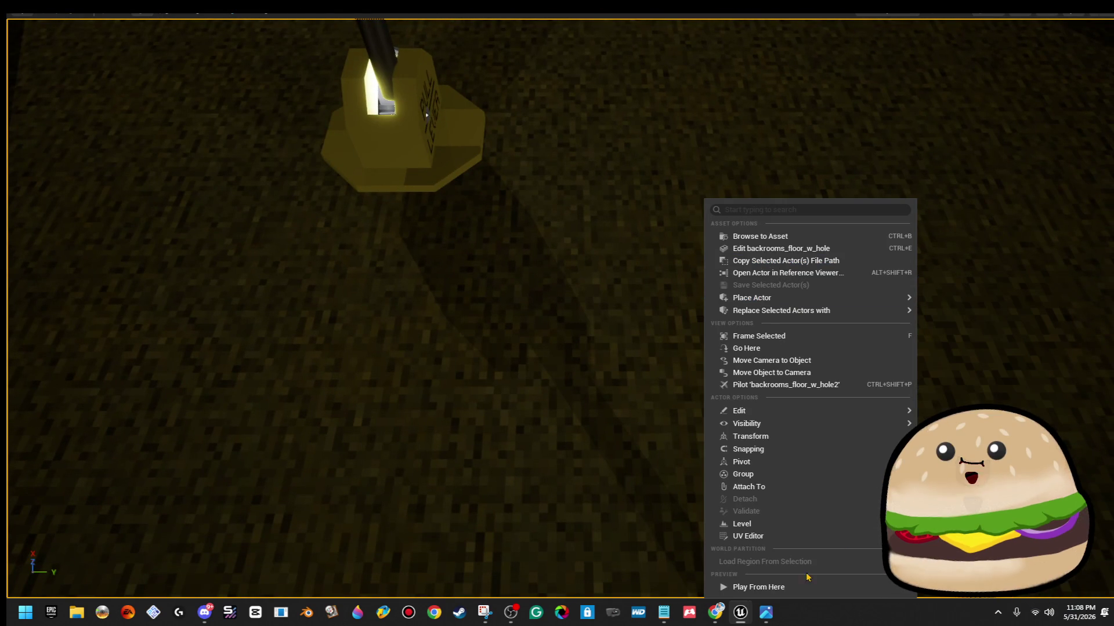
Play from the chosen floor spot and walk the corridors to the 'Foot prints' wall.
{"action": "left_click", "coordinate": [792, 590]}
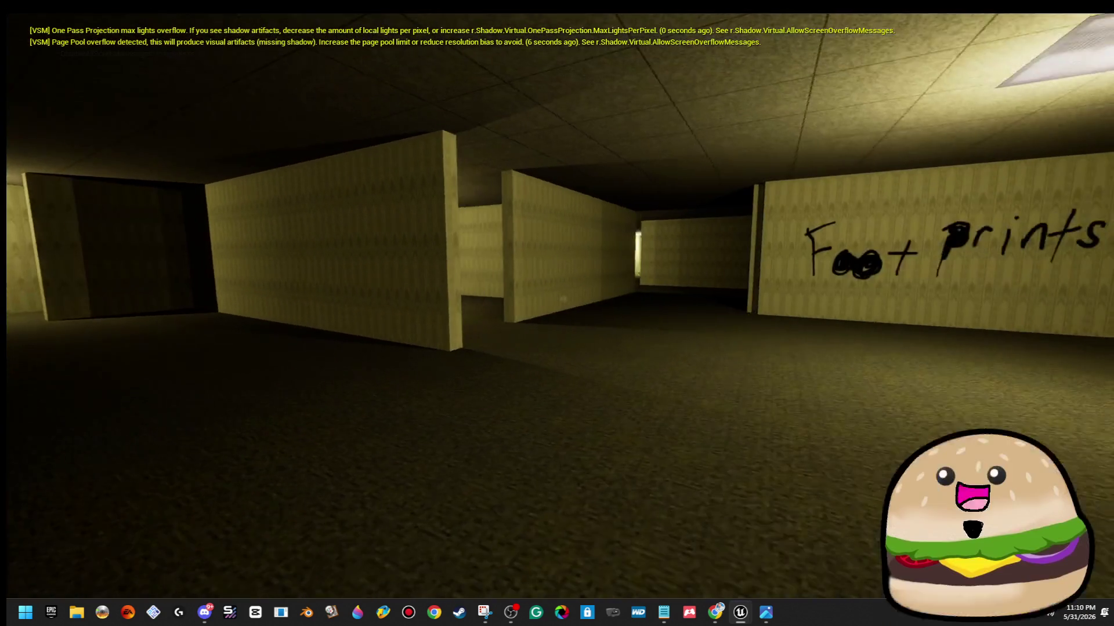
{"action": "key", "text": "alt+Tab"}
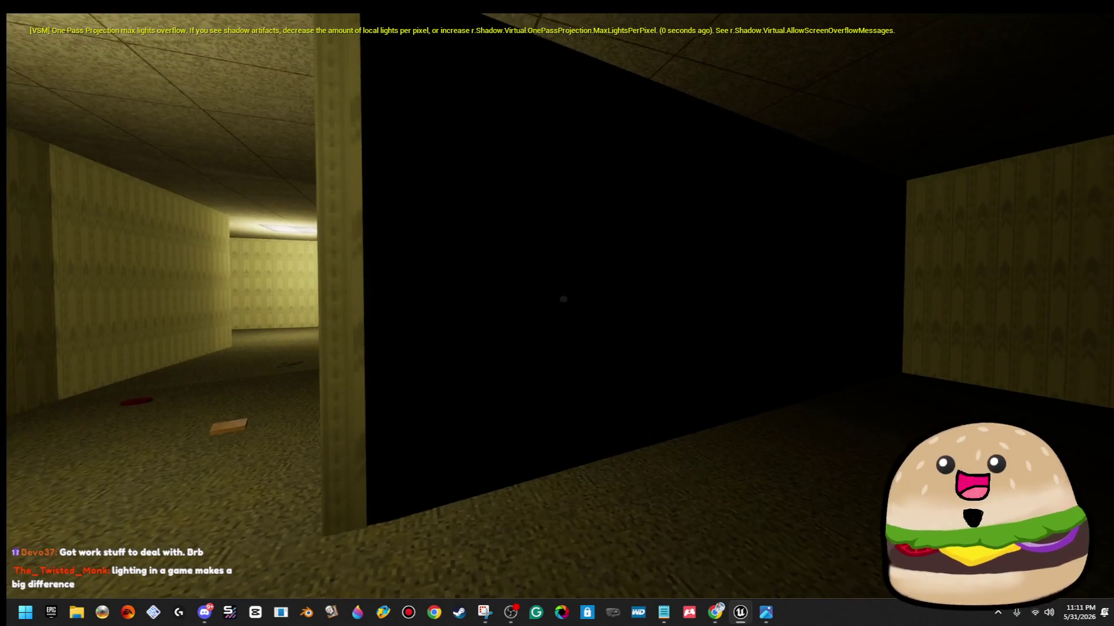
Pause, view the SETTINGS screen, go back, resume PLAY and walk into the dark room.
{"action": "key", "text": "Escape"}
{"action": "left_click", "coordinate": [877, 295]}
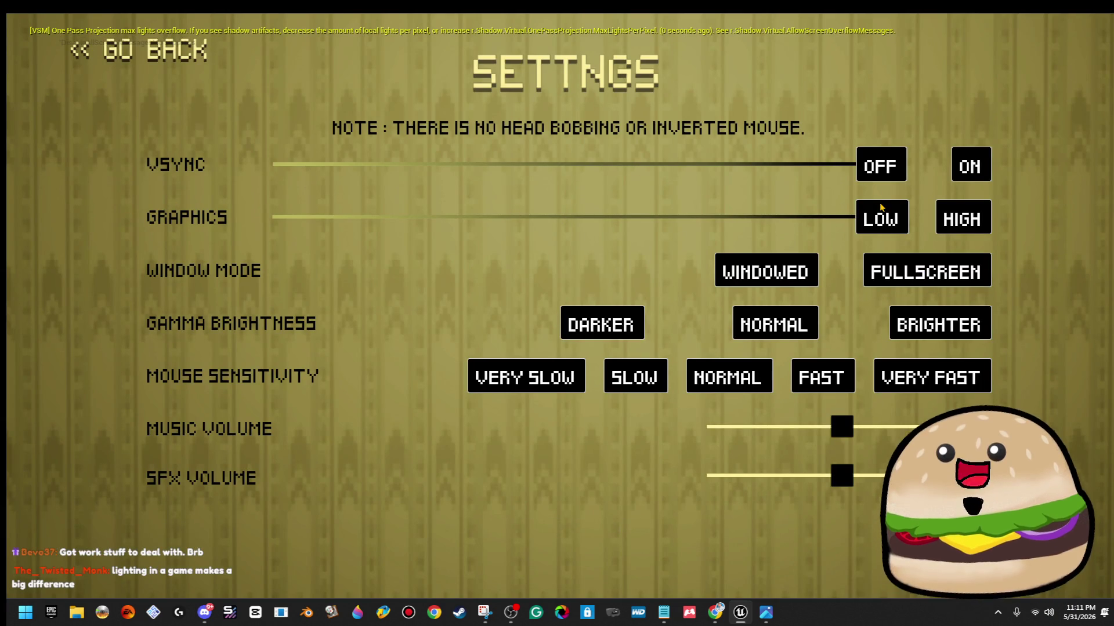
{"action": "left_click", "coordinate": [139, 59]}
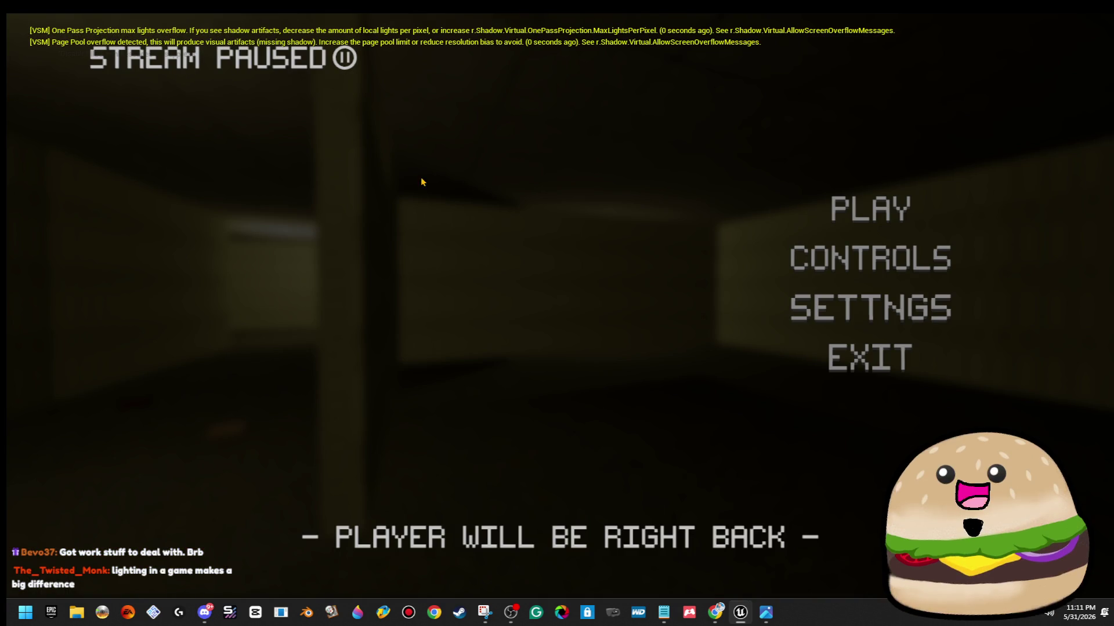
{"action": "left_click", "coordinate": [841, 213]}
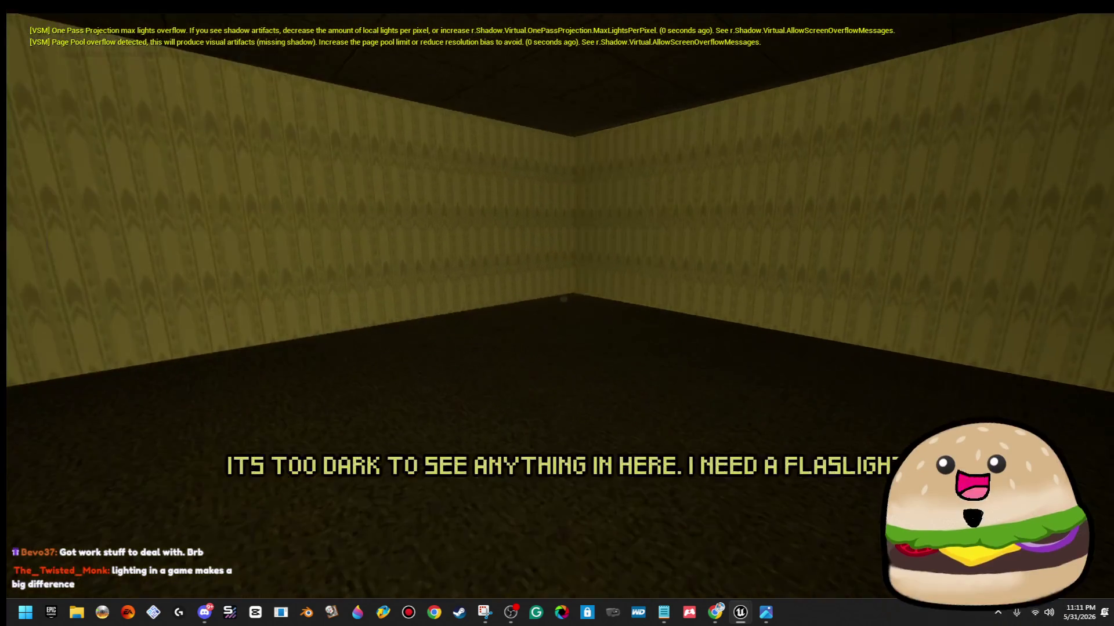
{"action": "key", "text": "w"}
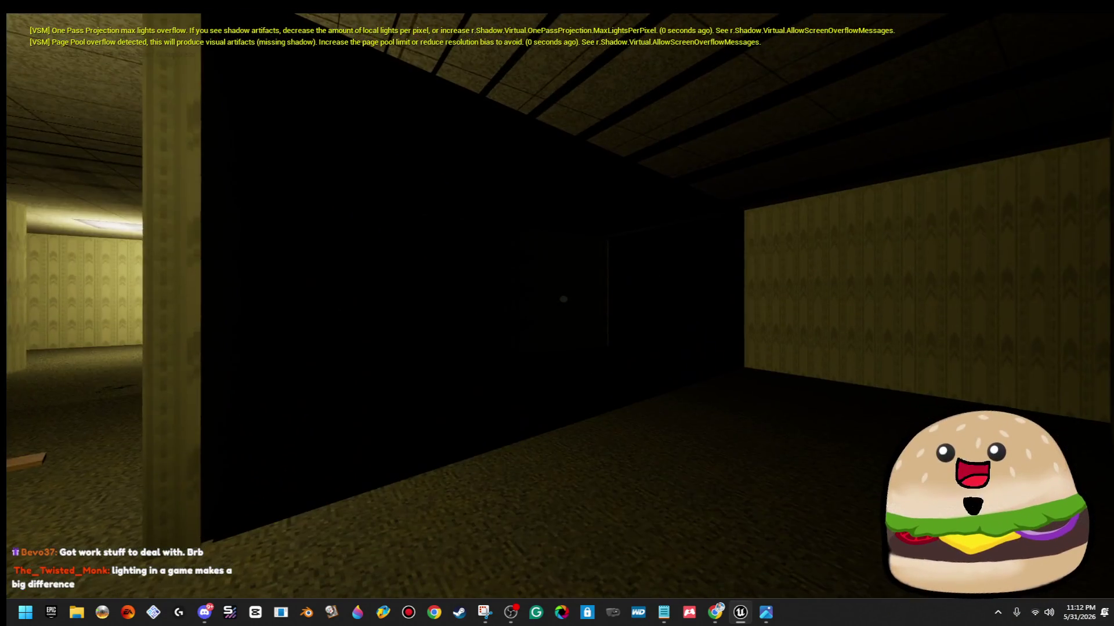
Eject to the editor viewport, pull the camera back, and right-click the selected box actor.
{"action": "key", "text": "Escape"}
{"action": "left_click_drag", "start_coordinate": [126, 359], "coordinate": [628, 537]}
{"action": "right_click", "coordinate": [608, 489]}
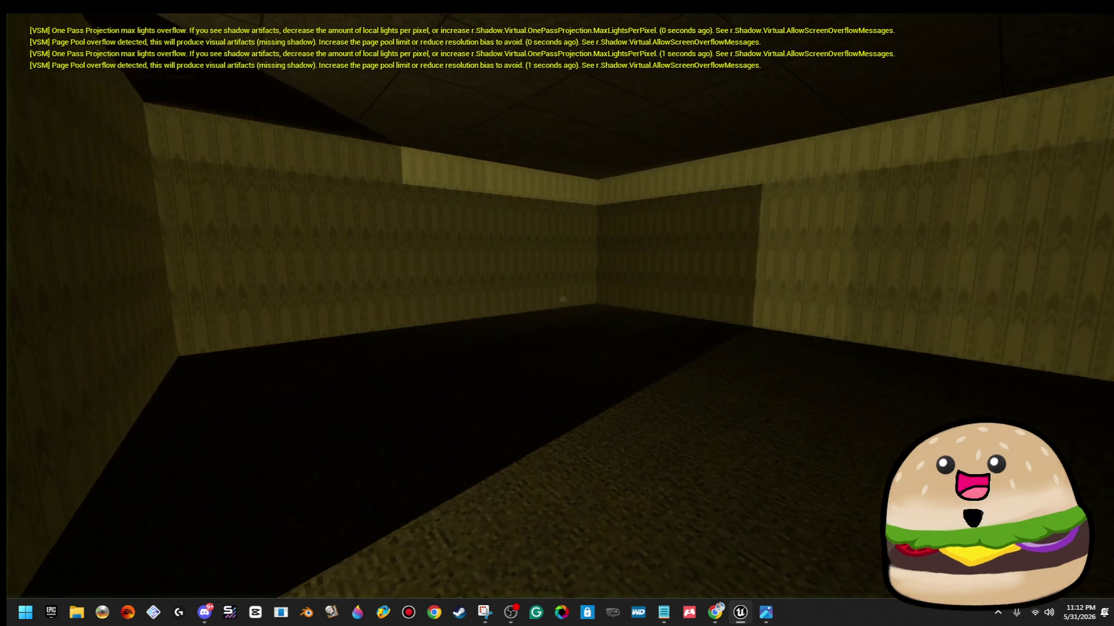
Pause the game, open SETTINGS, then exit the menu with Esc.
{"action": "key", "text": "Escape"}
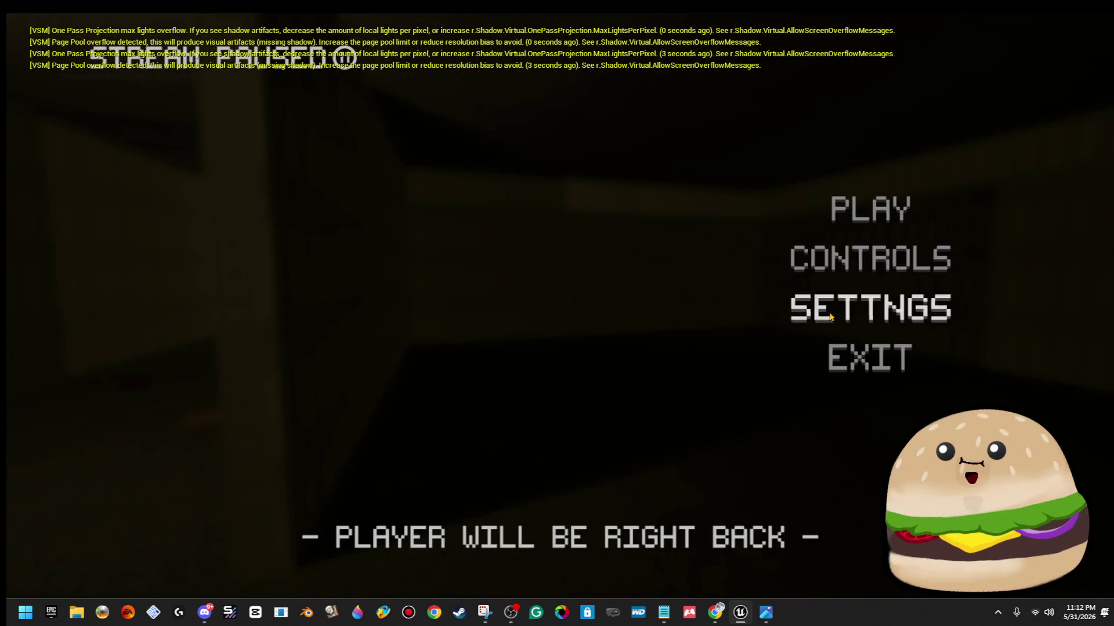
{"action": "left_click", "coordinate": [830, 316]}
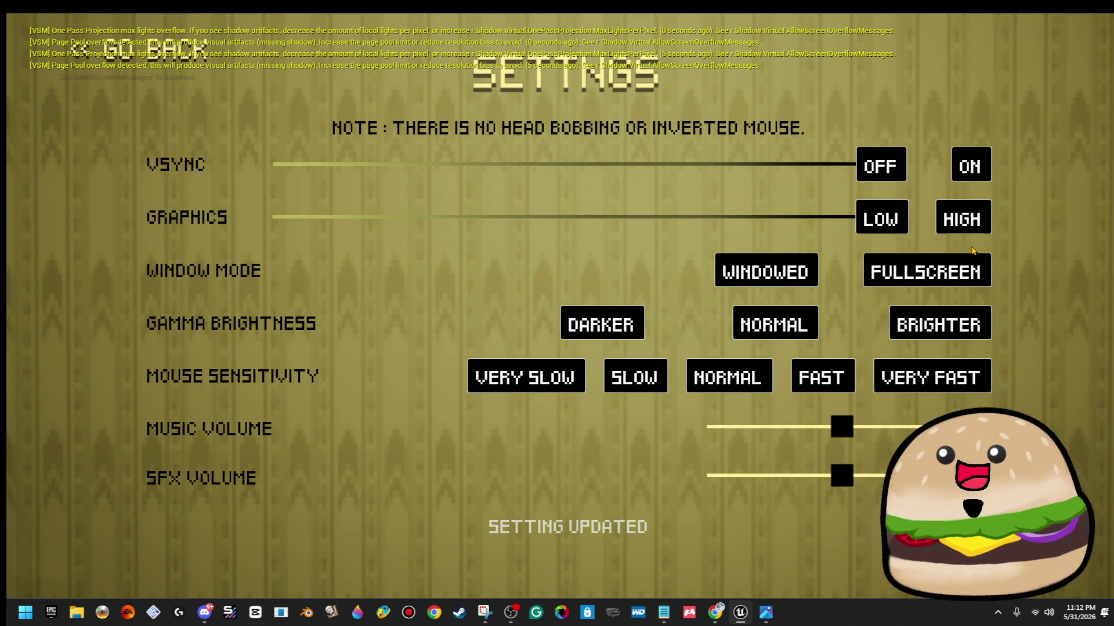
{"action": "key", "text": "Escape"}
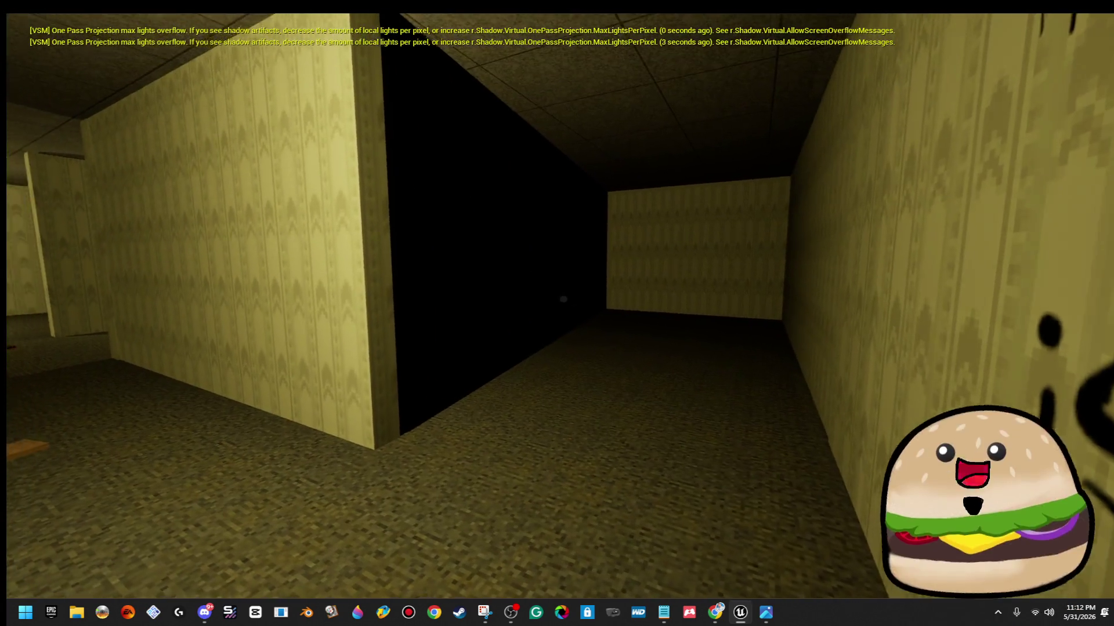
Leave fullscreen with F11 and keep walking the dim yellow corridors.
{"action": "key", "text": "F11"}
{"action": "key", "text": "F11"}
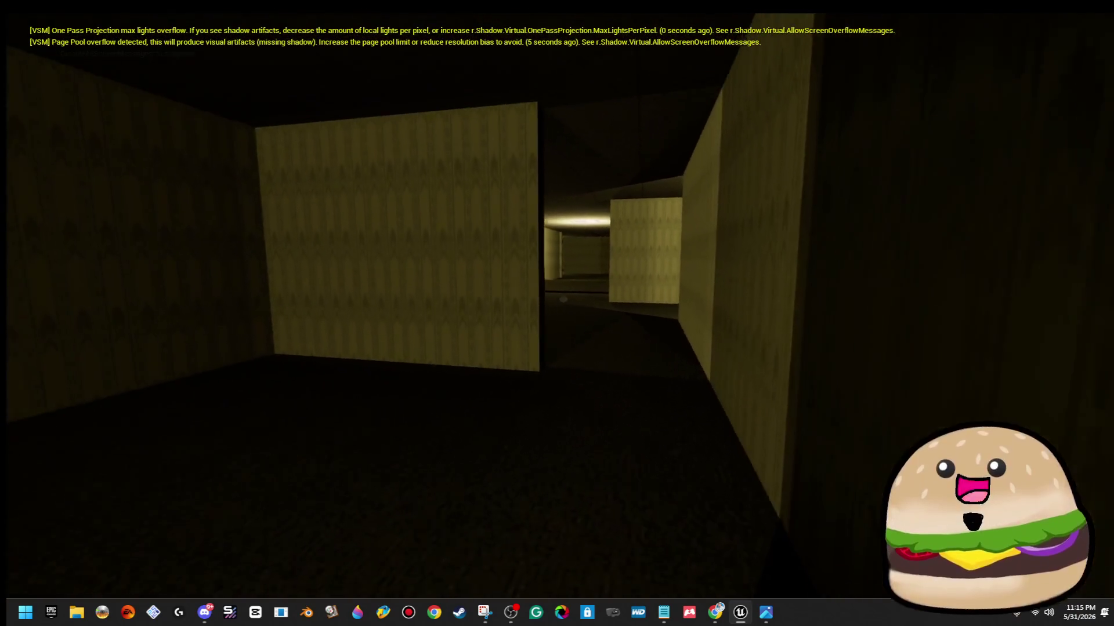
Walk through the lit yellow corridors and long hallway up to the ledge.
{"action": "key", "text": "w"}
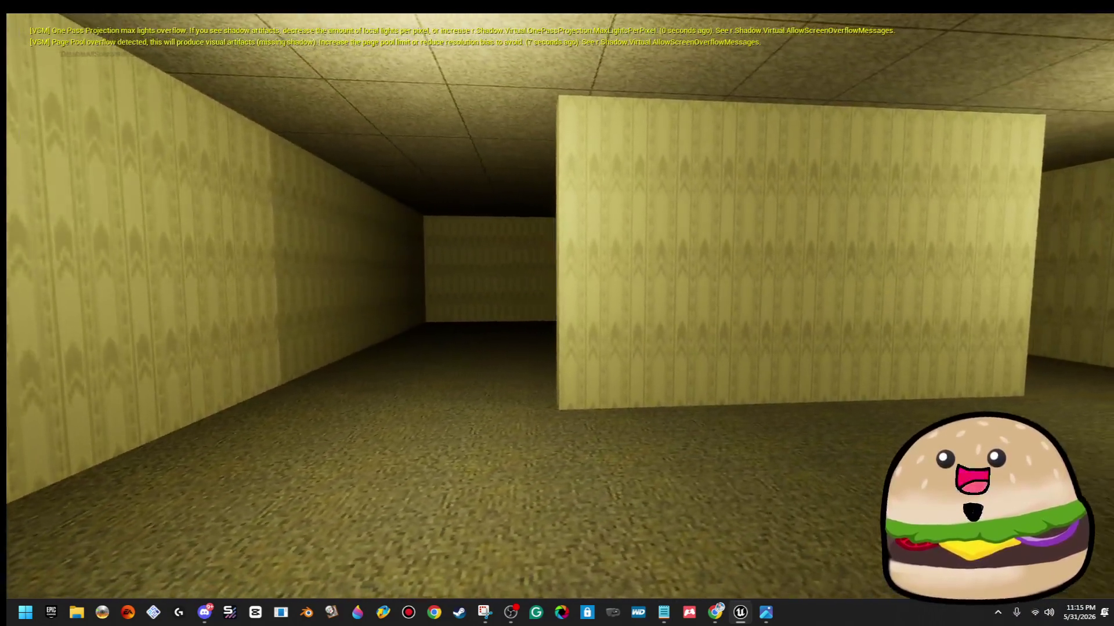
{"action": "key", "text": "w"}
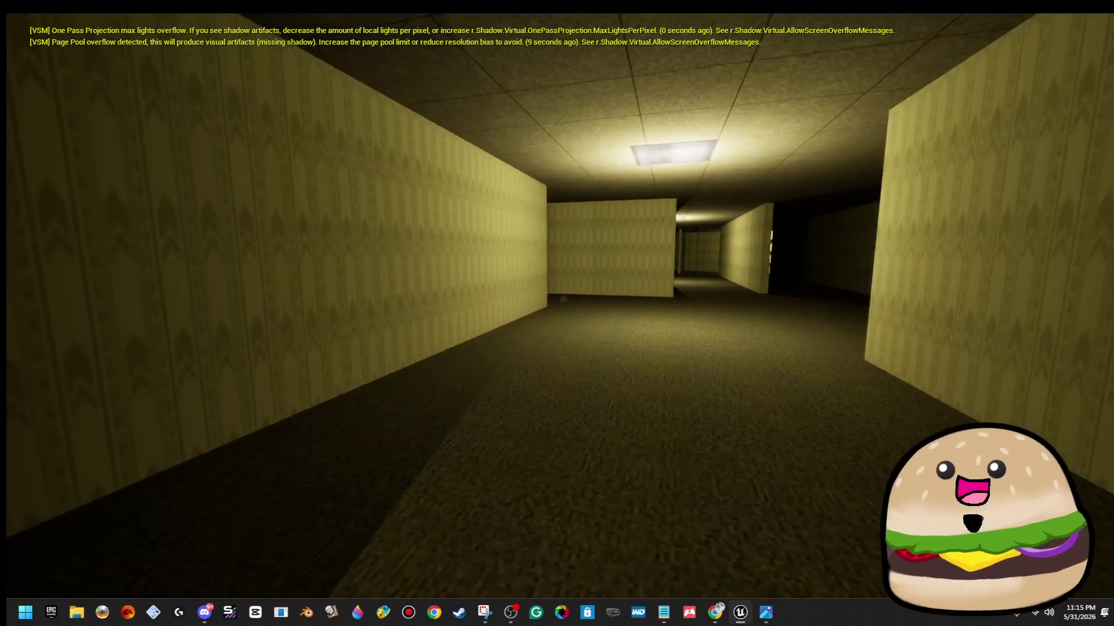
{"action": "key", "text": "w"}
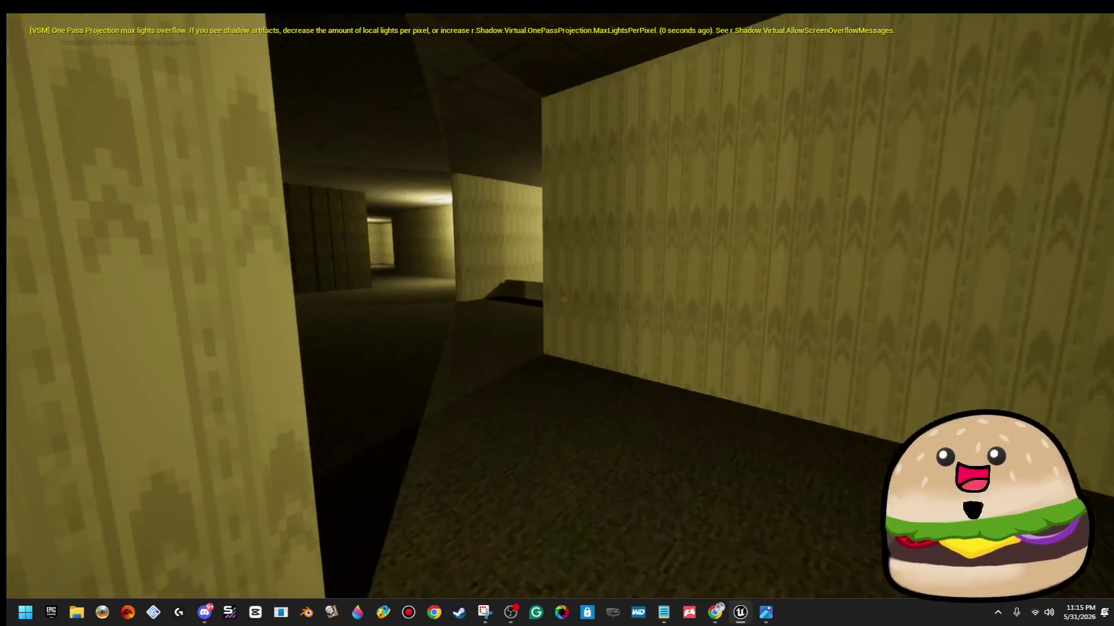
{"action": "key", "text": "w"}
{"action": "key", "text": "w"}
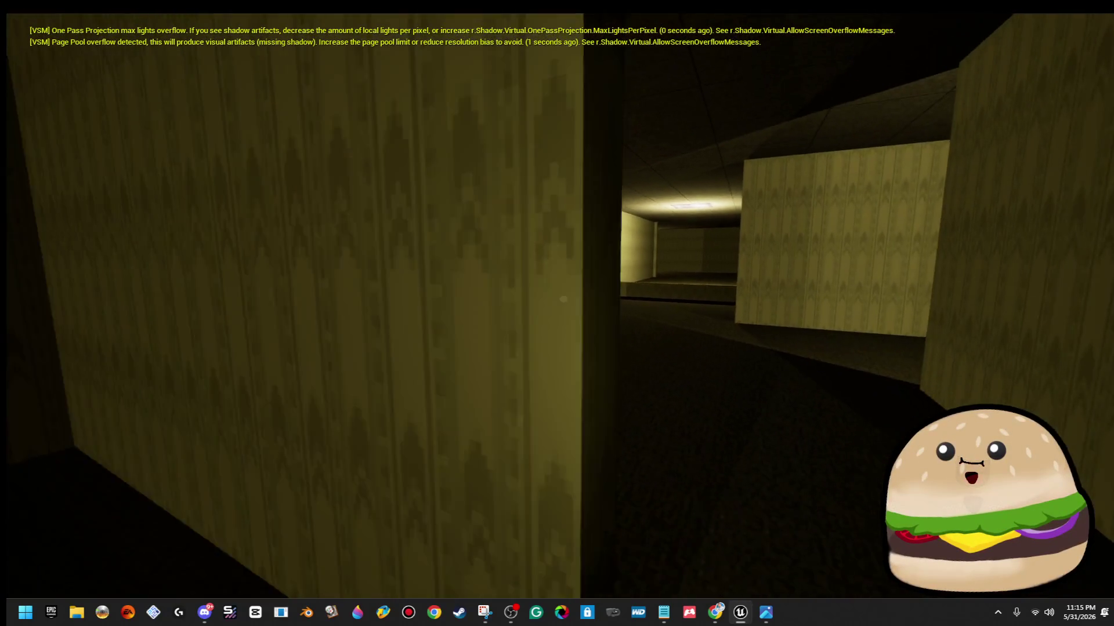
{"action": "key", "text": "w"}
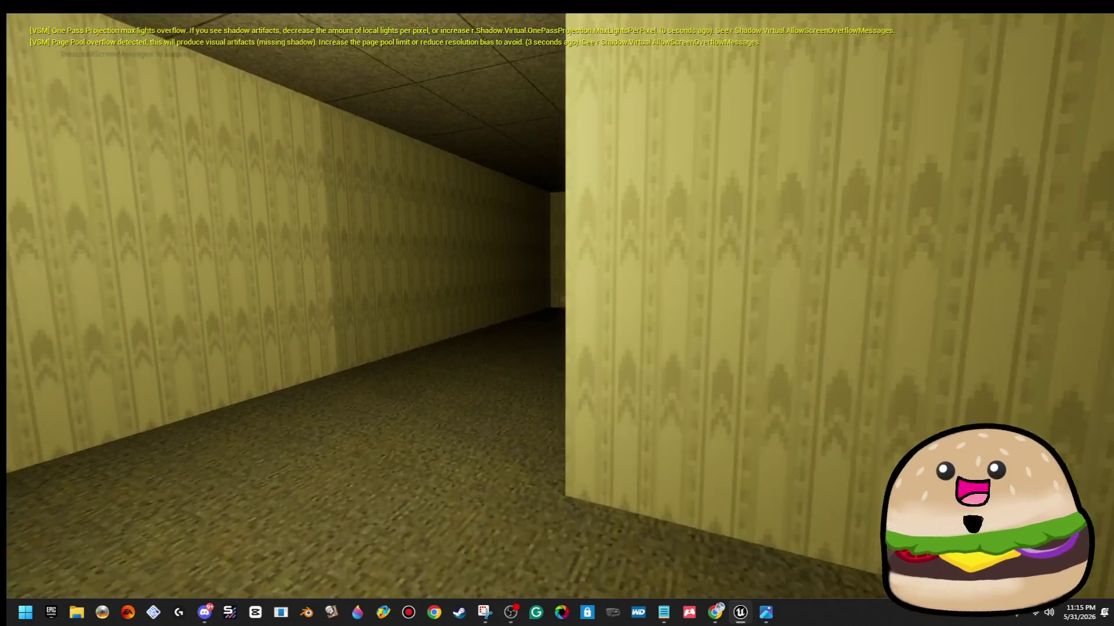
{"action": "key", "text": "w"}
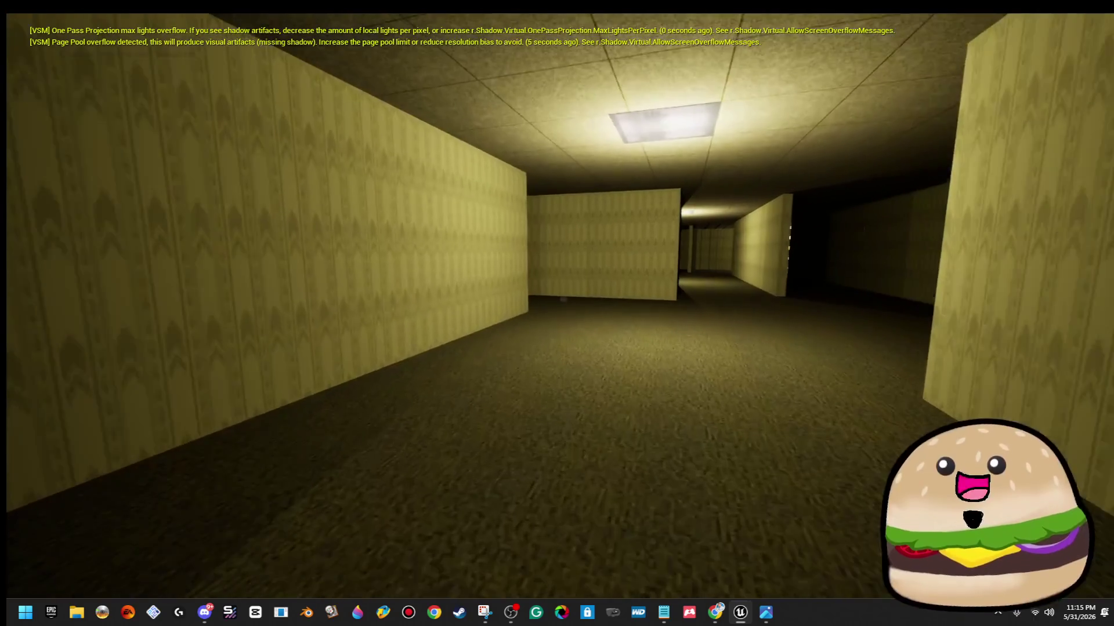
{"action": "key", "text": "w"}
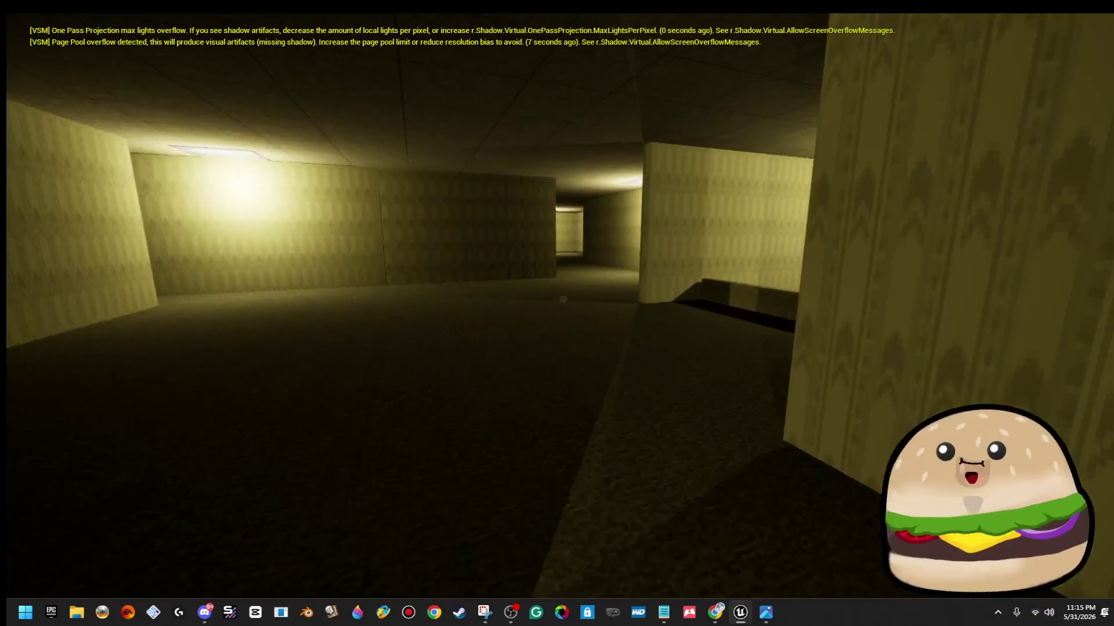
{"action": "key", "text": "w"}
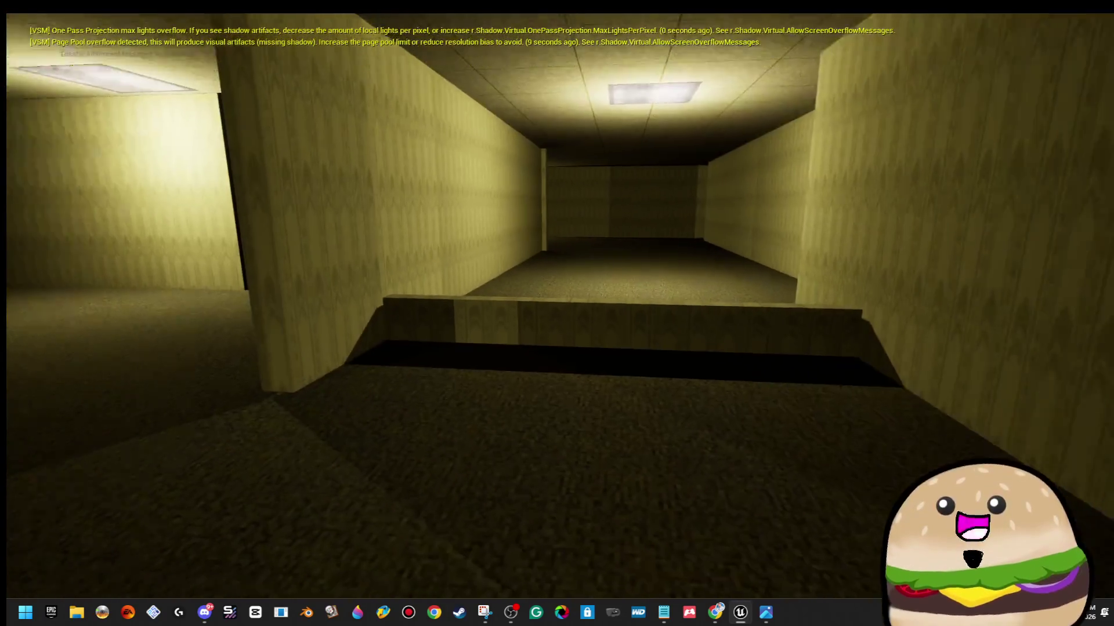
{"action": "key", "text": "w"}
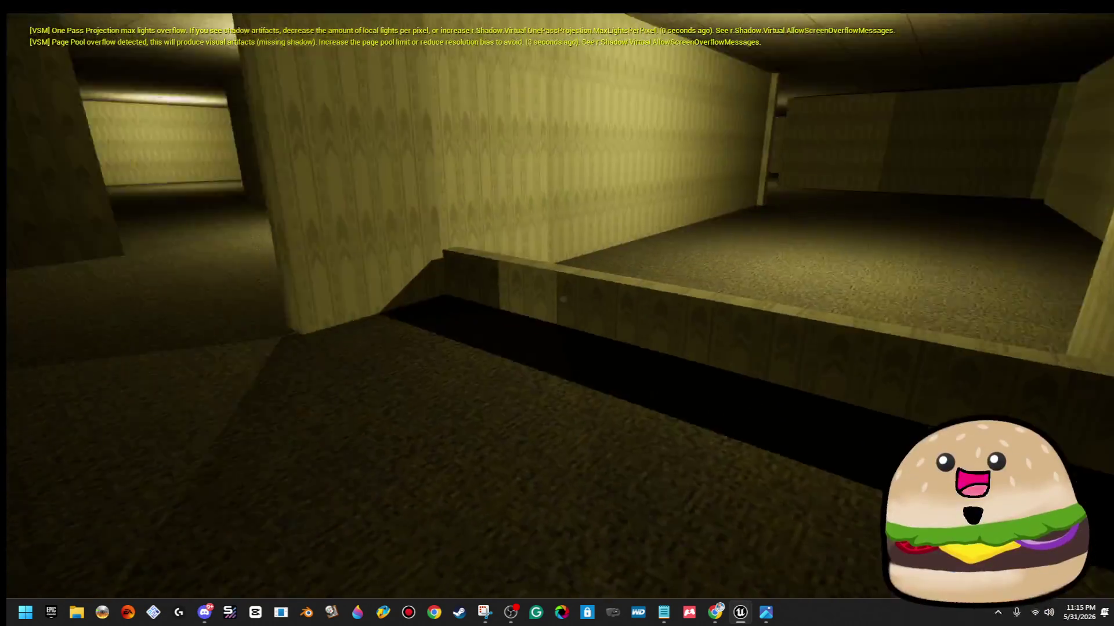
Go around the ledge and down the hallways into the round-pillared hall.
{"action": "key", "text": "w"}
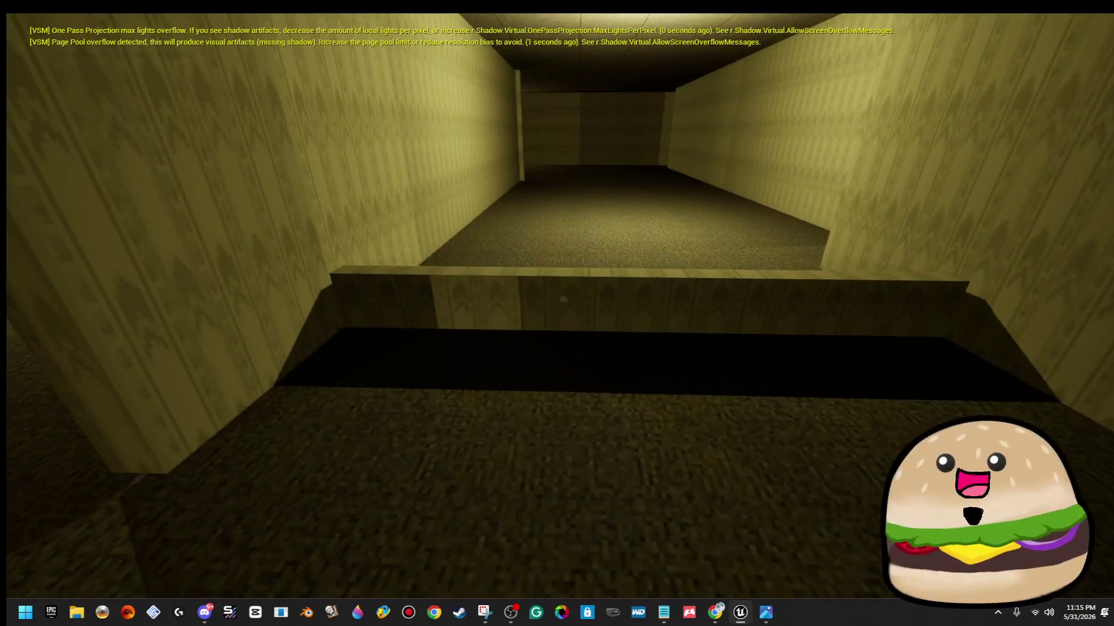
{"action": "key", "text": "w"}
{"action": "key", "text": "w"}
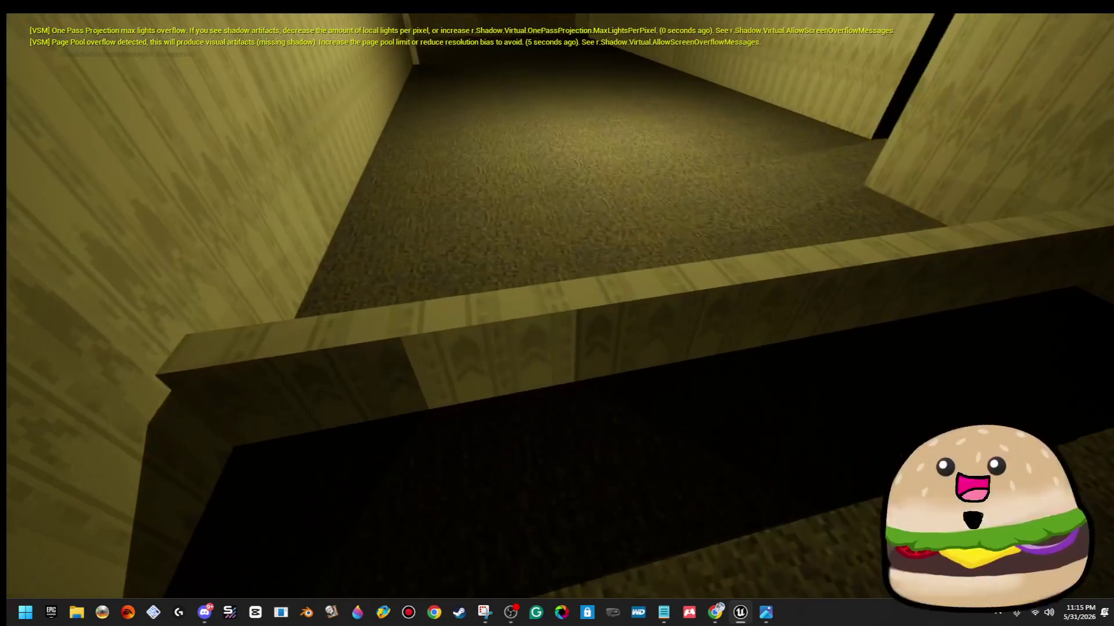
{"action": "key", "text": "w"}
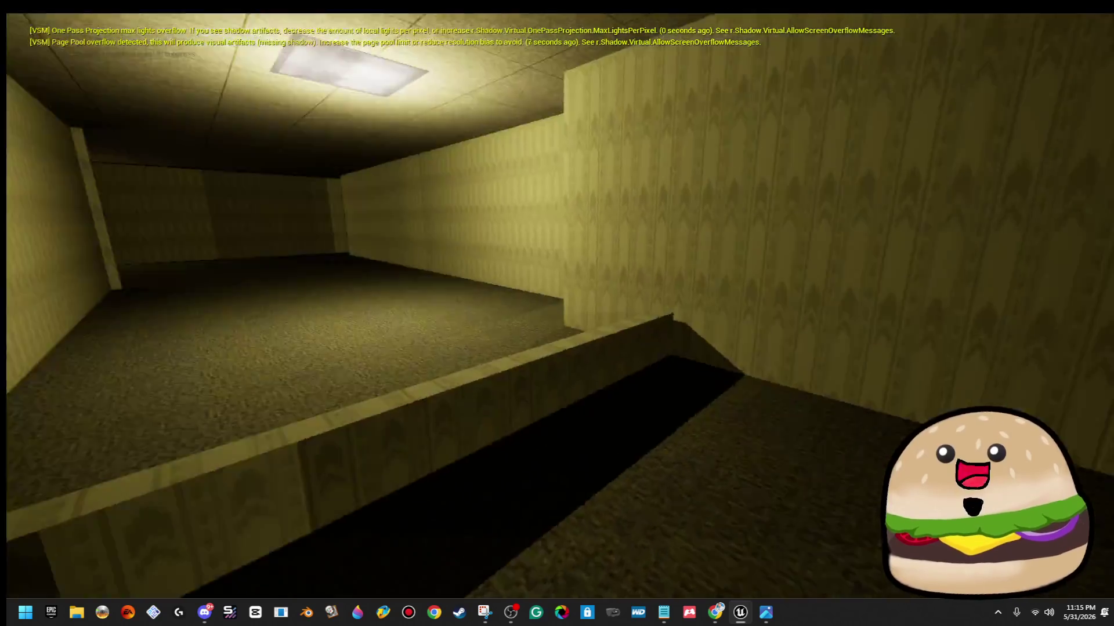
{"action": "key", "text": "w"}
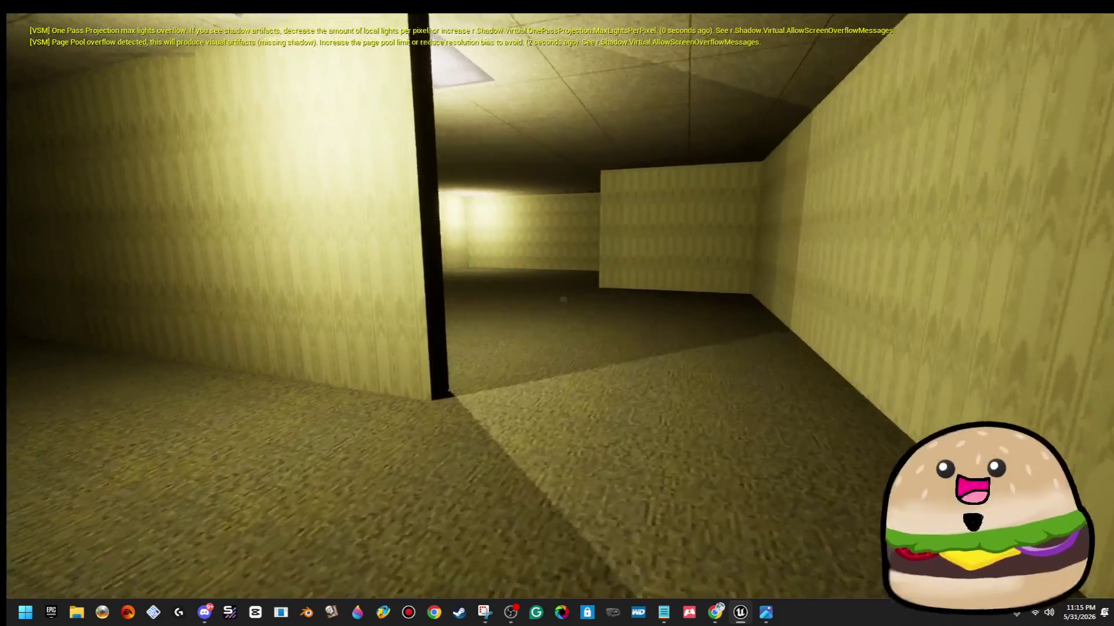
{"action": "key", "text": "w"}
{"action": "key", "text": "w"}
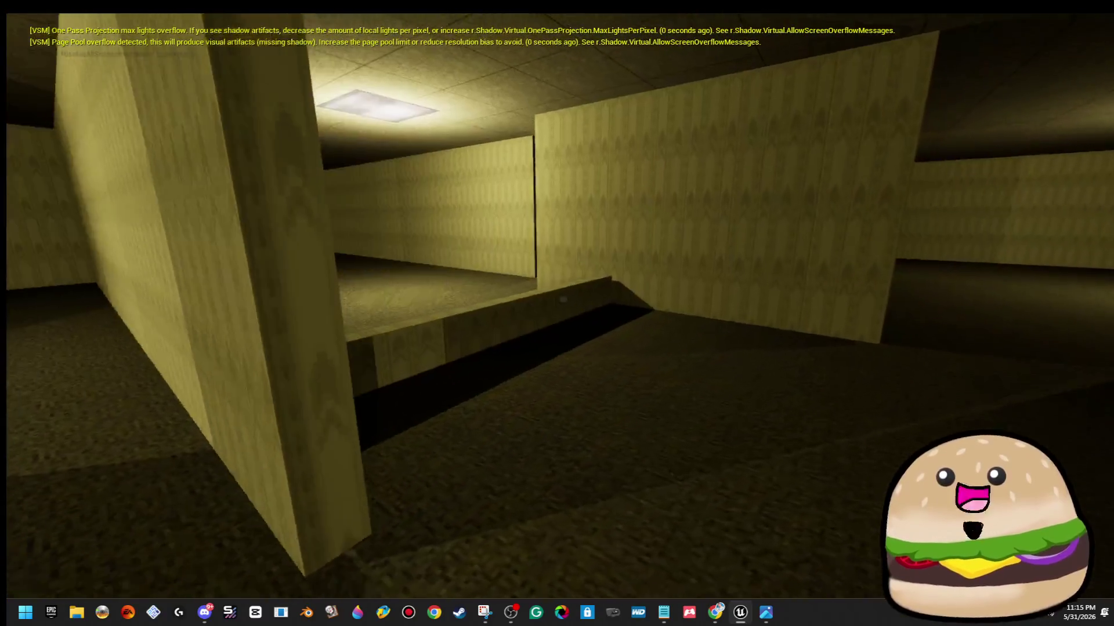
{"action": "key", "text": "w"}
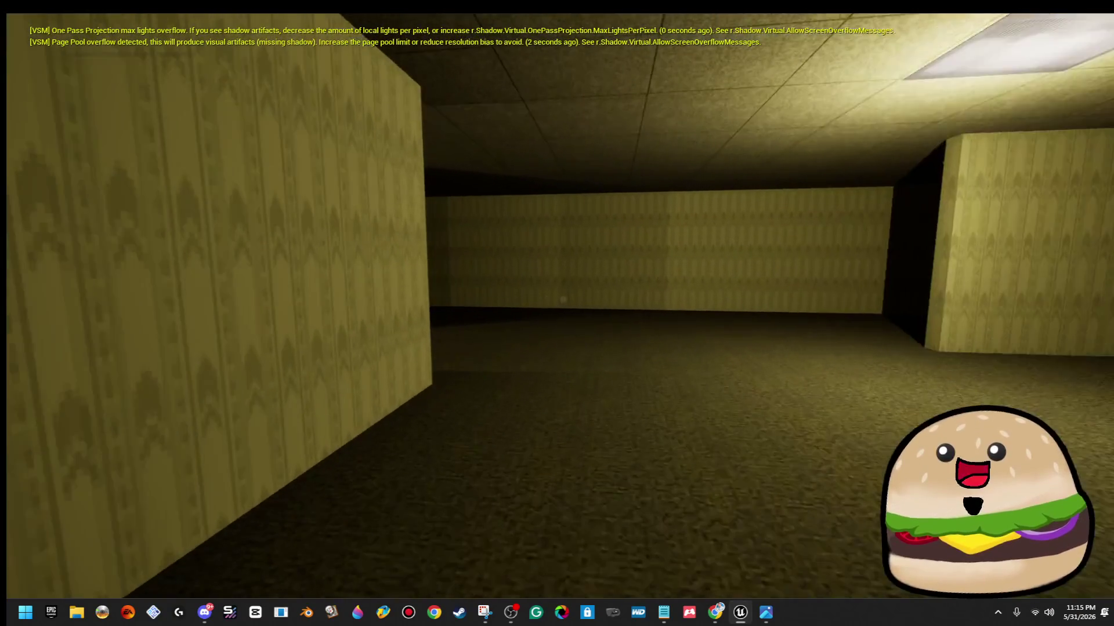
{"action": "key", "text": "w"}
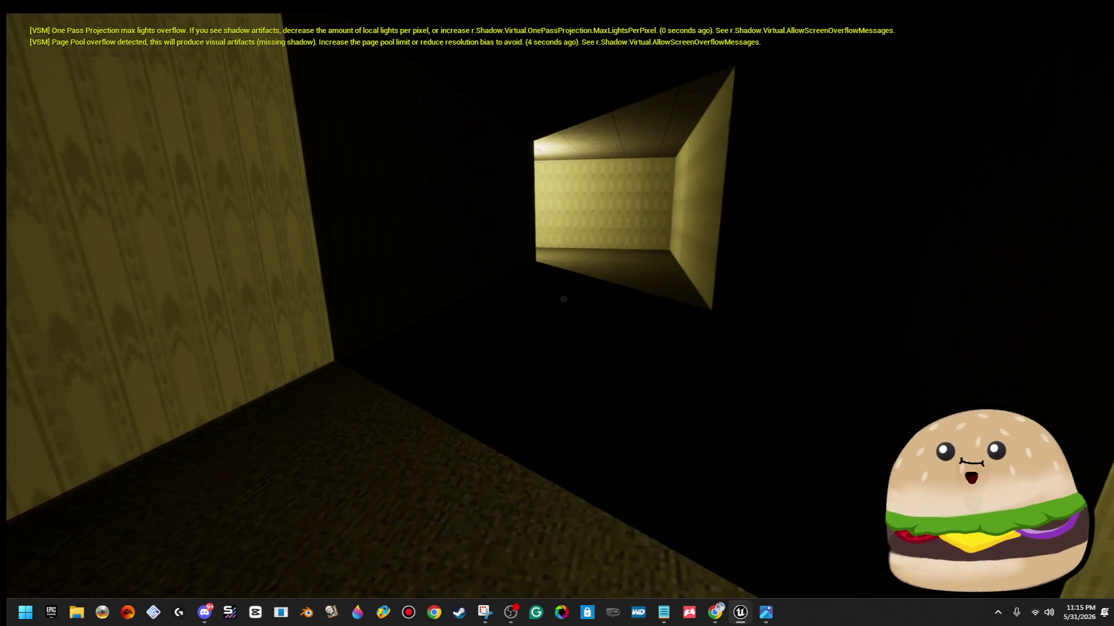
{"action": "key", "text": "w"}
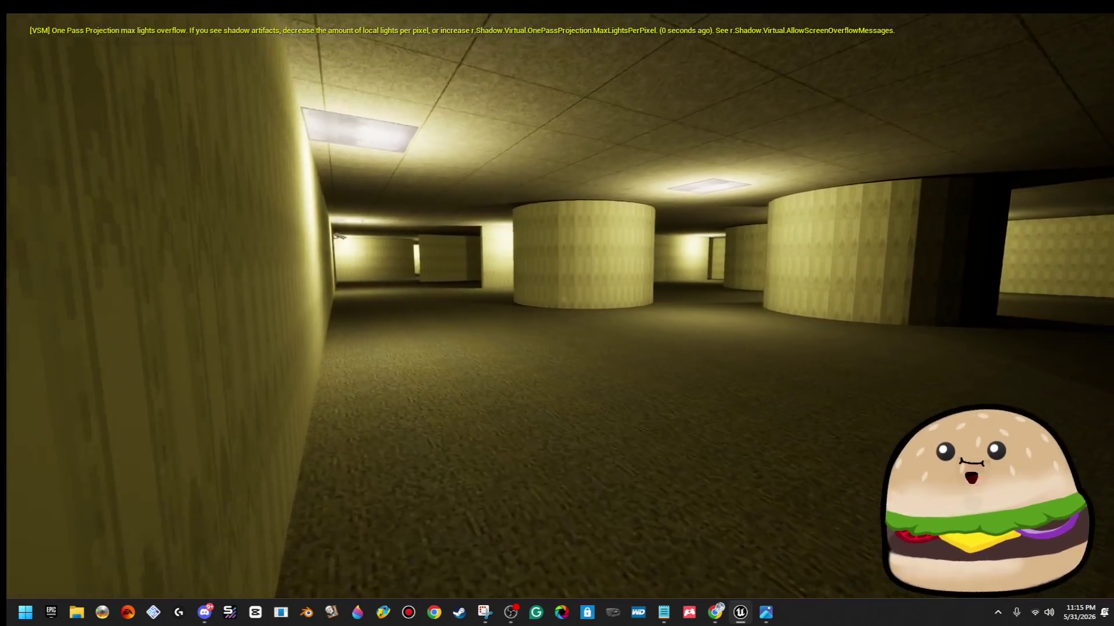
Walk past the curved pillar and 'Make them Happy' graffiti into the dark room.
{"action": "key", "text": "w"}
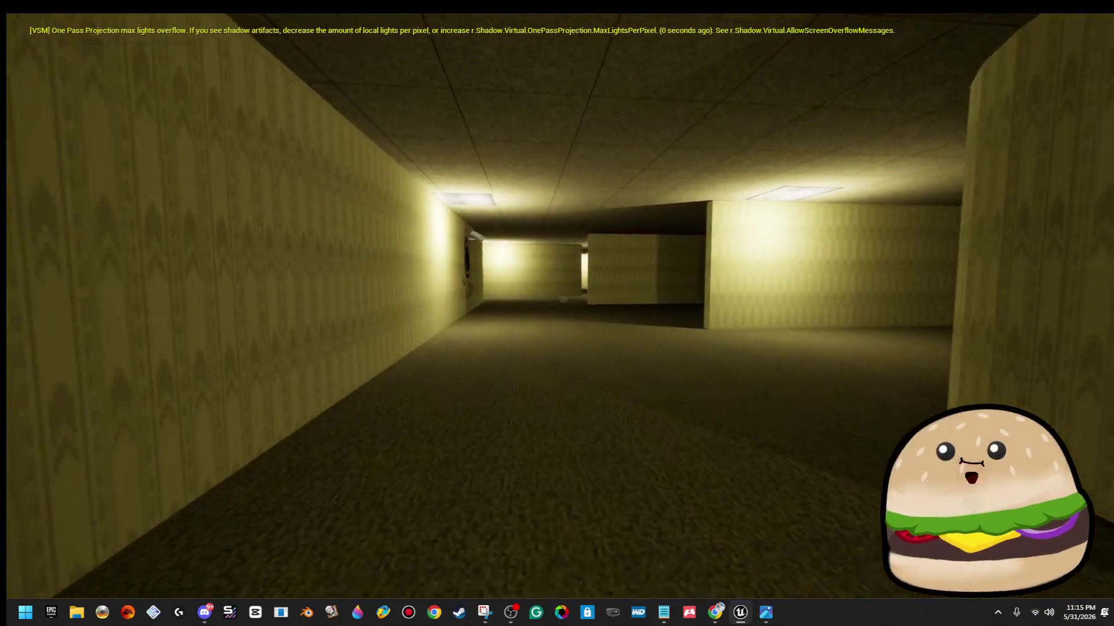
{"action": "key", "text": "w"}
{"action": "mouse_move", "coordinate": [557, 313]}
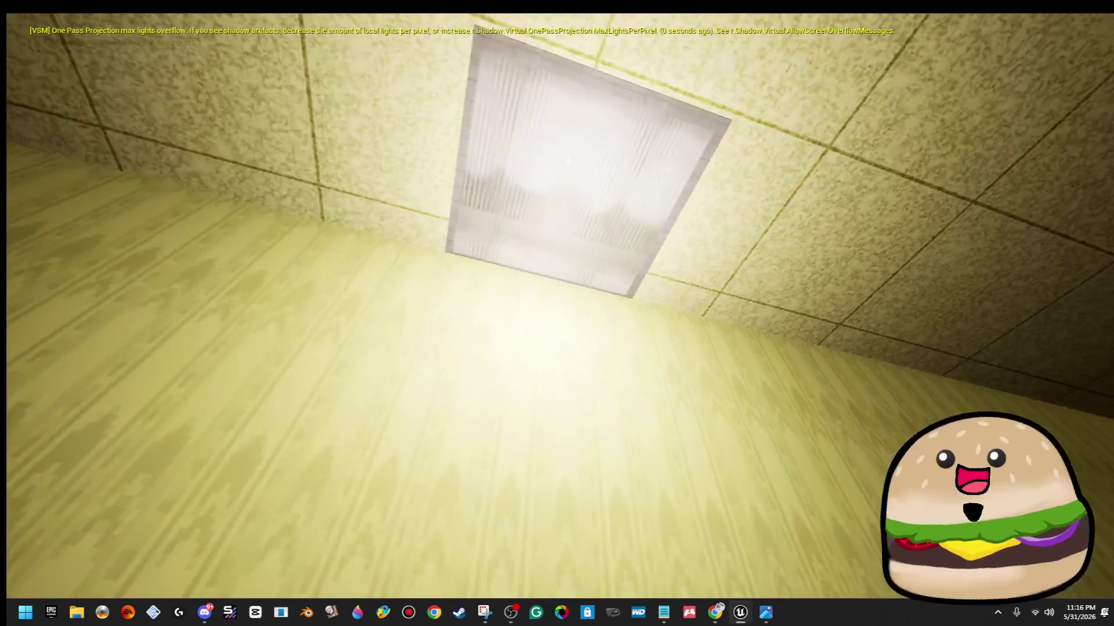
{"action": "key", "text": "w"}
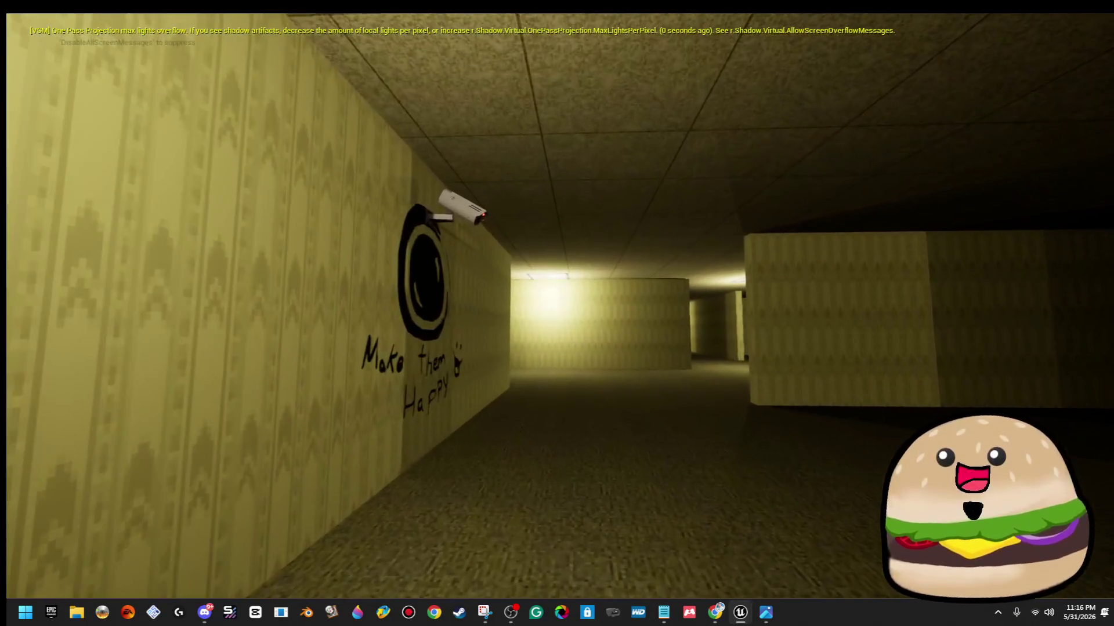
{"action": "key", "text": "w"}
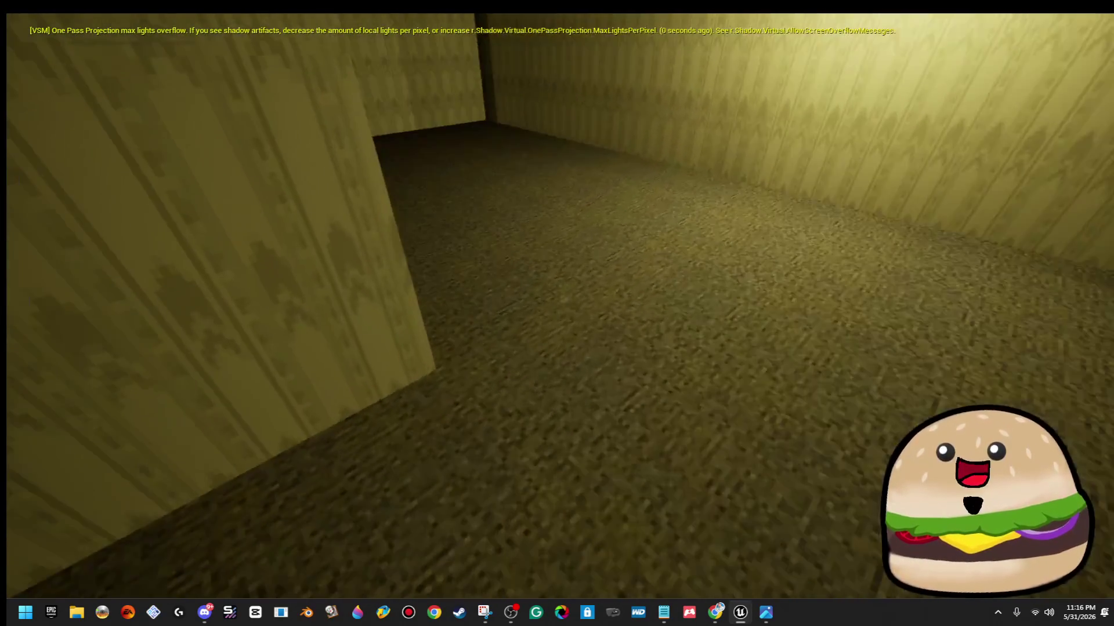
{"action": "key", "text": "w"}
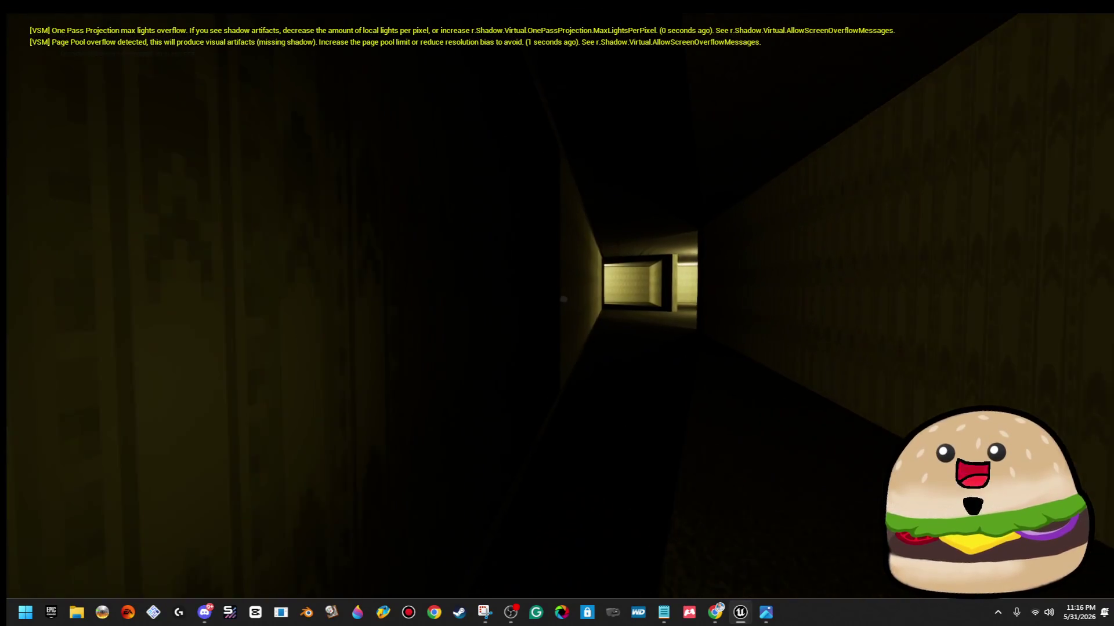
{"action": "key", "text": "w"}
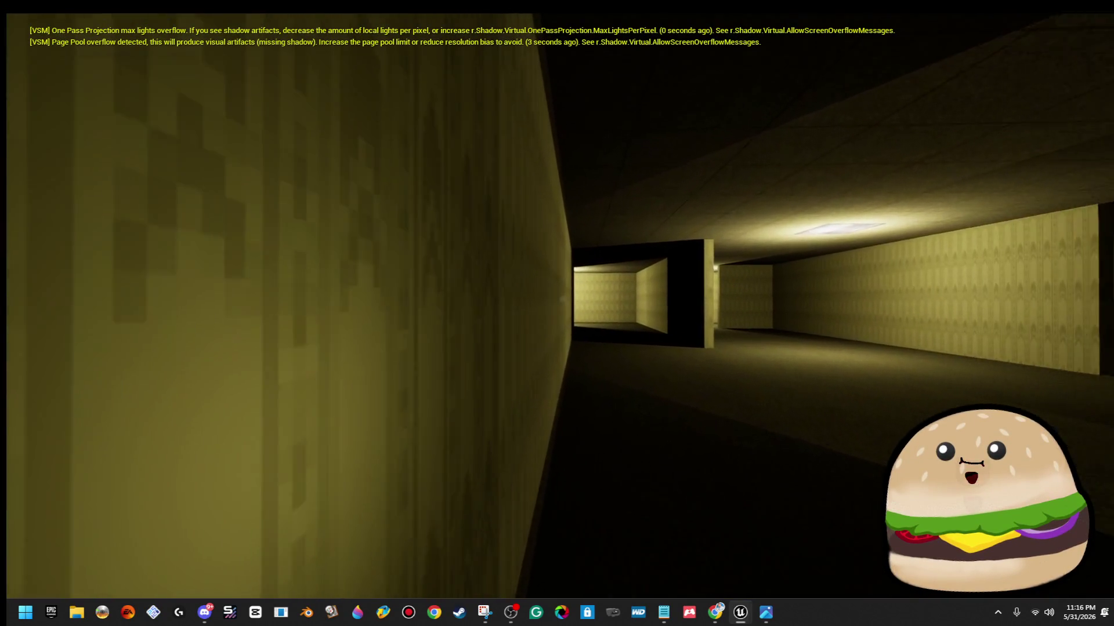
{"action": "key", "text": "w"}
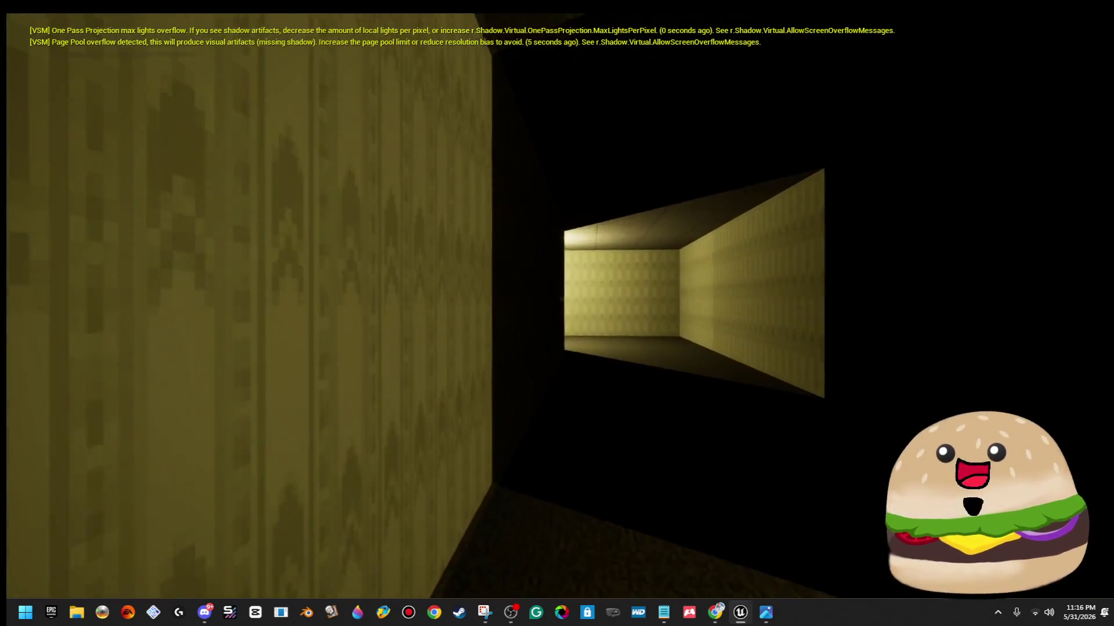
Walk through the pillared room and around the central pillar to the lever and slumped body.
{"action": "key", "text": "w"}
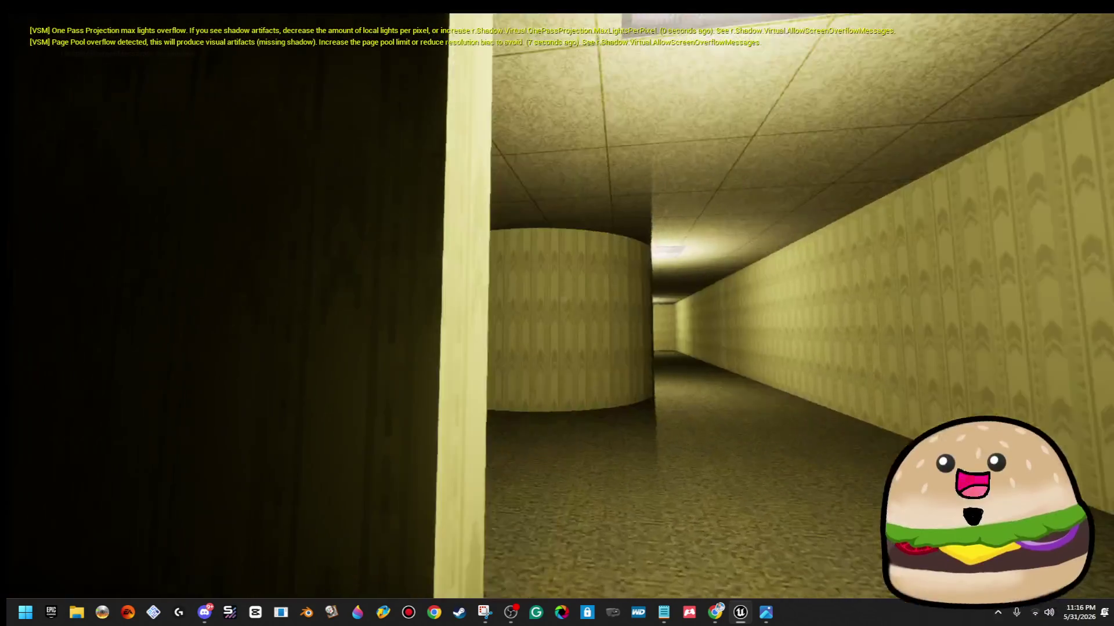
{"action": "key", "text": "w"}
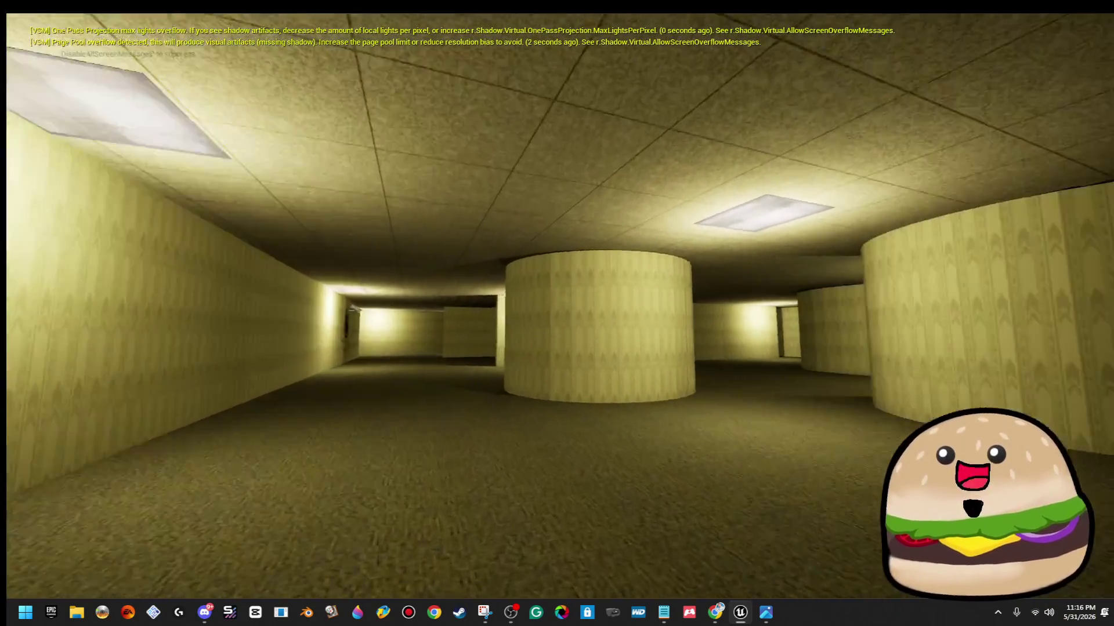
{"action": "key", "text": "w"}
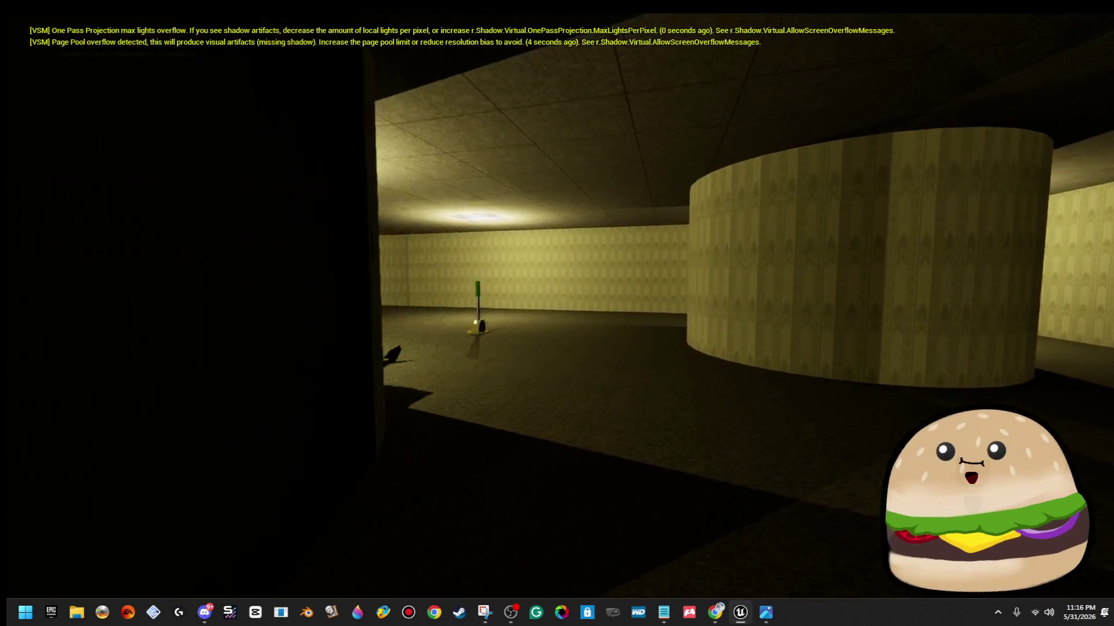
{"action": "key", "text": "w"}
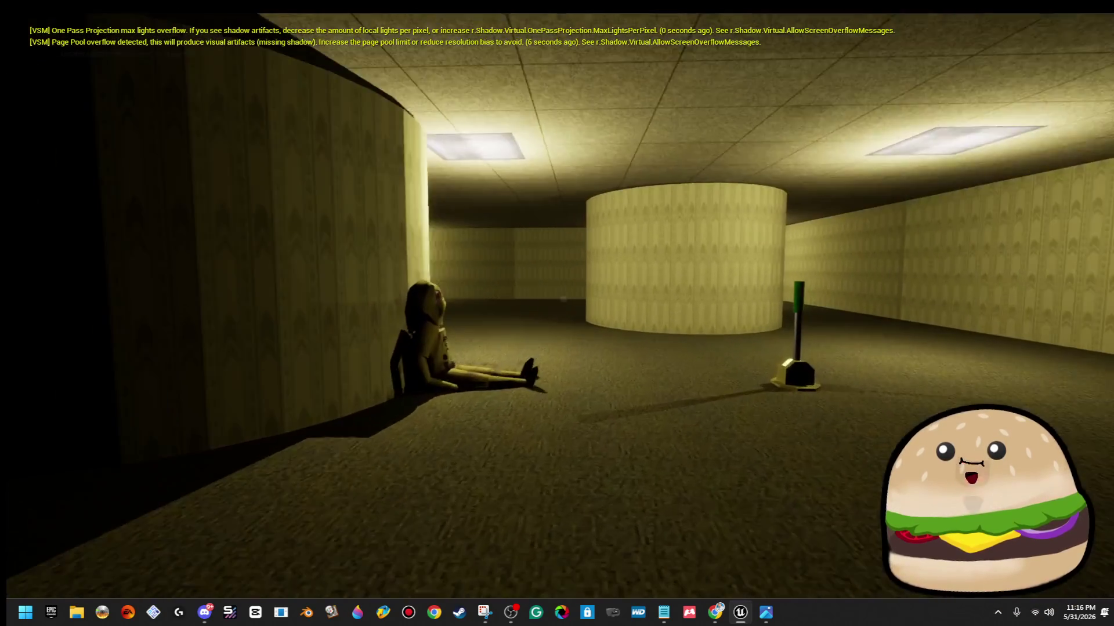
{"action": "key", "text": "w"}
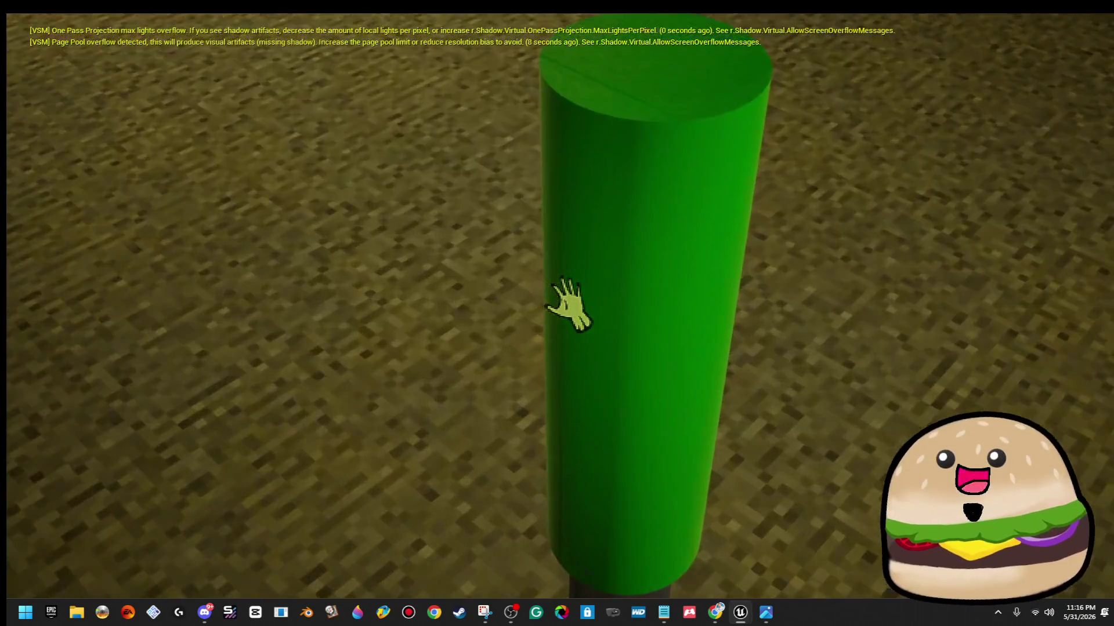
Back up to frame the lever, walk up close to it, then eject to the editor camera with F8.
{"action": "key", "text": "s"}
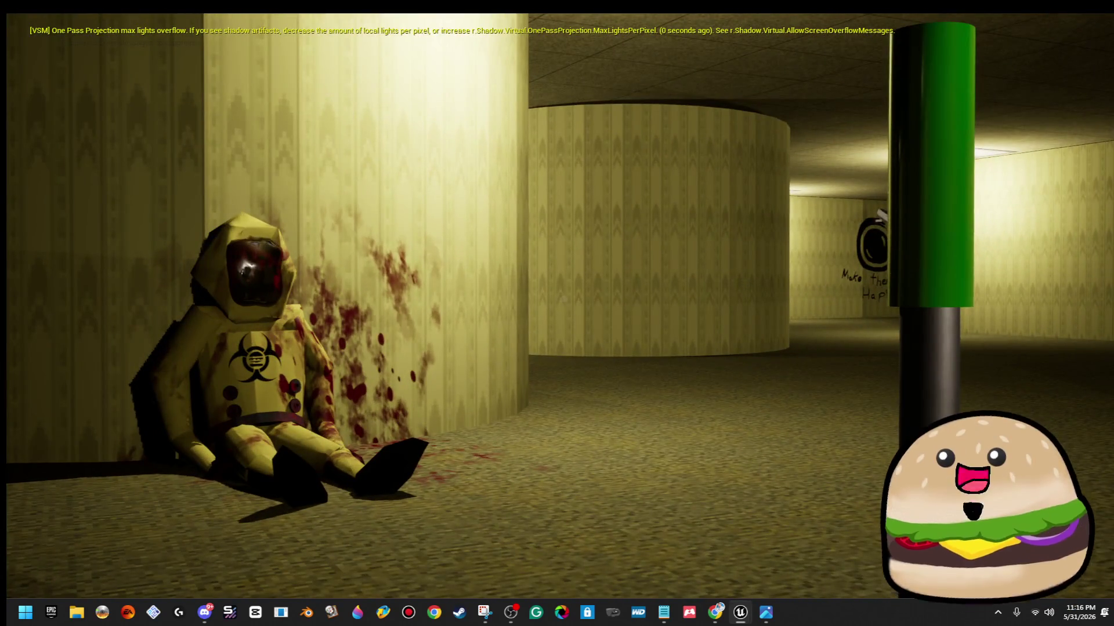
{"action": "key", "text": "s"}
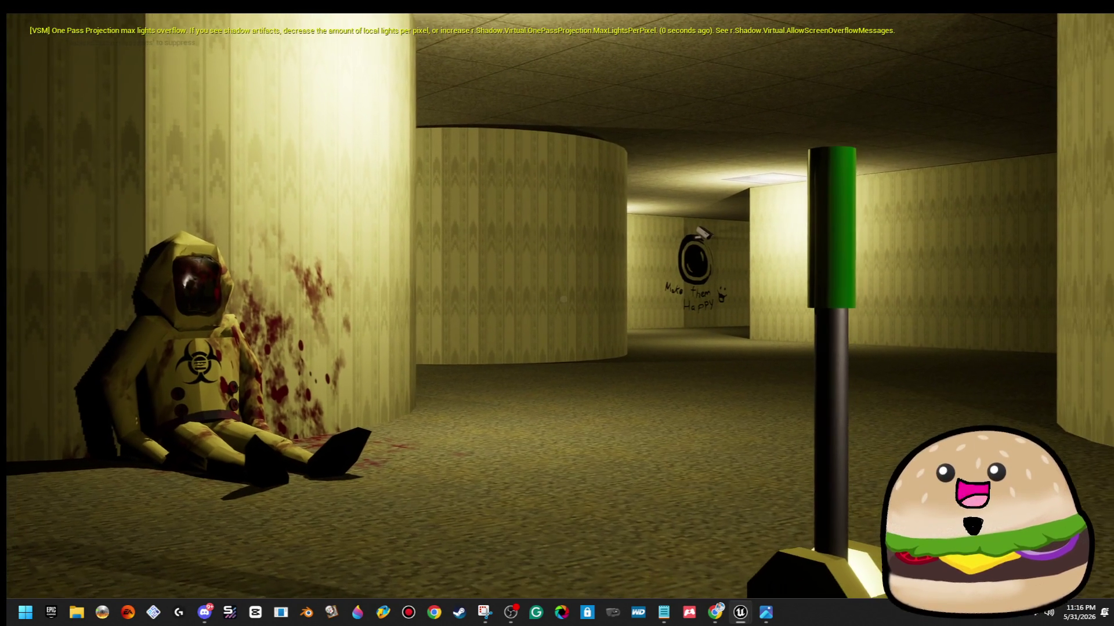
{"action": "key", "text": "s"}
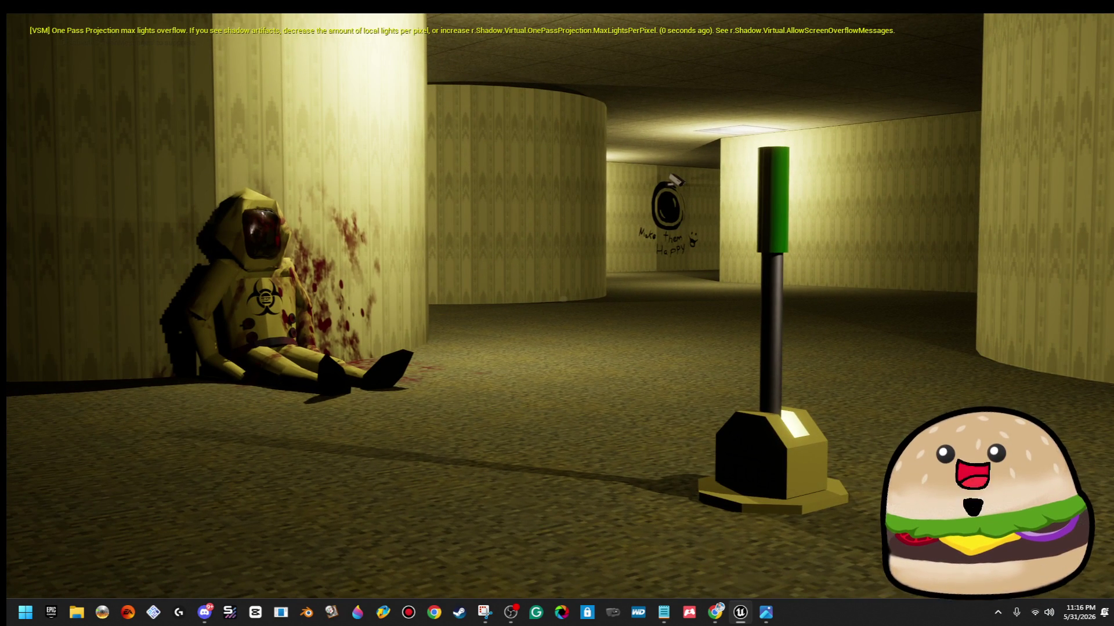
{"action": "key", "text": "s"}
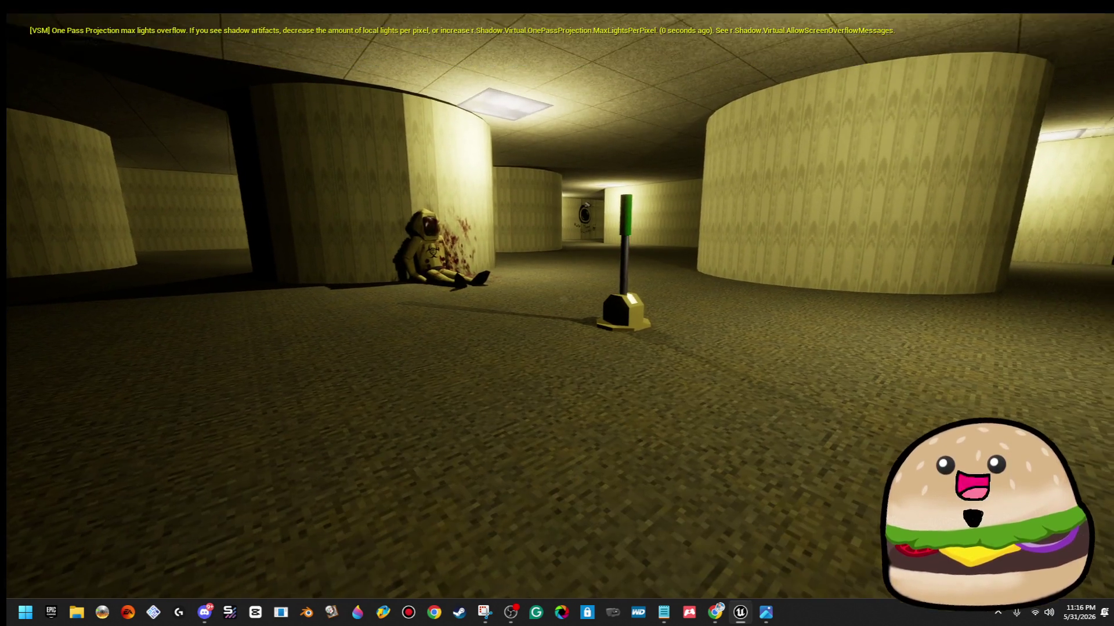
{"action": "key", "text": "w"}
{"action": "key", "text": "s"}
{"action": "key", "text": "w"}
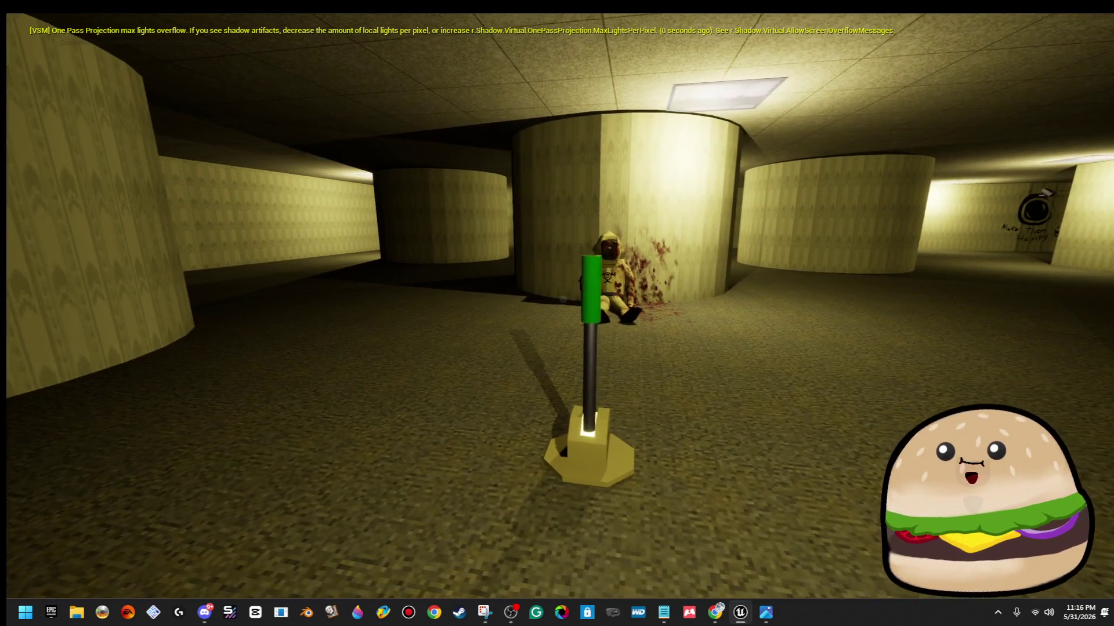
{"action": "key", "text": "w"}
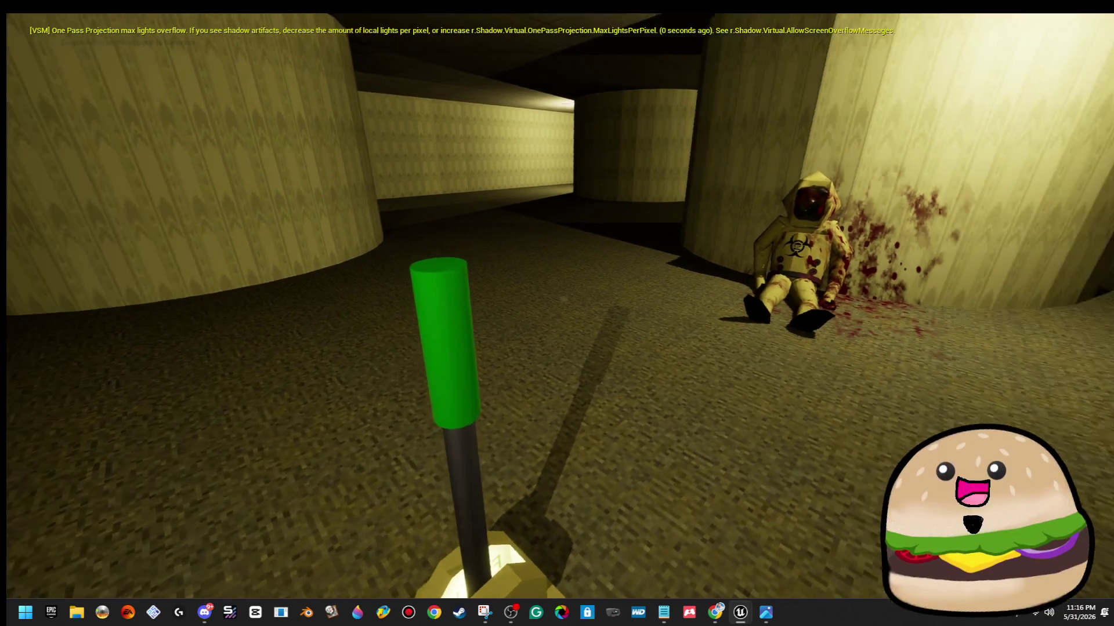
{"action": "key", "text": "F8"}
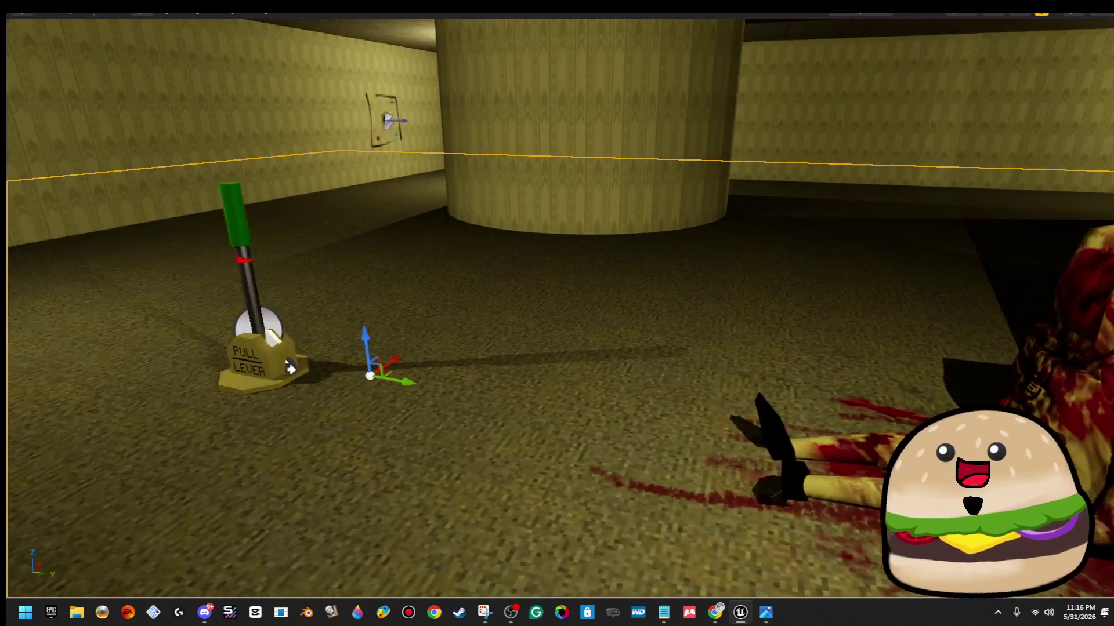
Fly the editor camera down the corridor past the ceiling light and orbit close around the bloodied body's head.
{"action": "mouse_move", "coordinate": [290, 369]}
{"action": "left_mouse_down"}
{"action": "mouse_move", "coordinate": [313, 423]}
{"action": "mouse_move", "coordinate": [541, 510]}
{"action": "mouse_move", "coordinate": [522, 441]}
{"action": "left_mouse_up"}
{"action": "left_click_drag", "start_coordinate": [541, 526], "coordinate": [542, 580]}
{"action": "left_click_drag", "start_coordinate": [557, 313], "coordinate": [557, 313]}
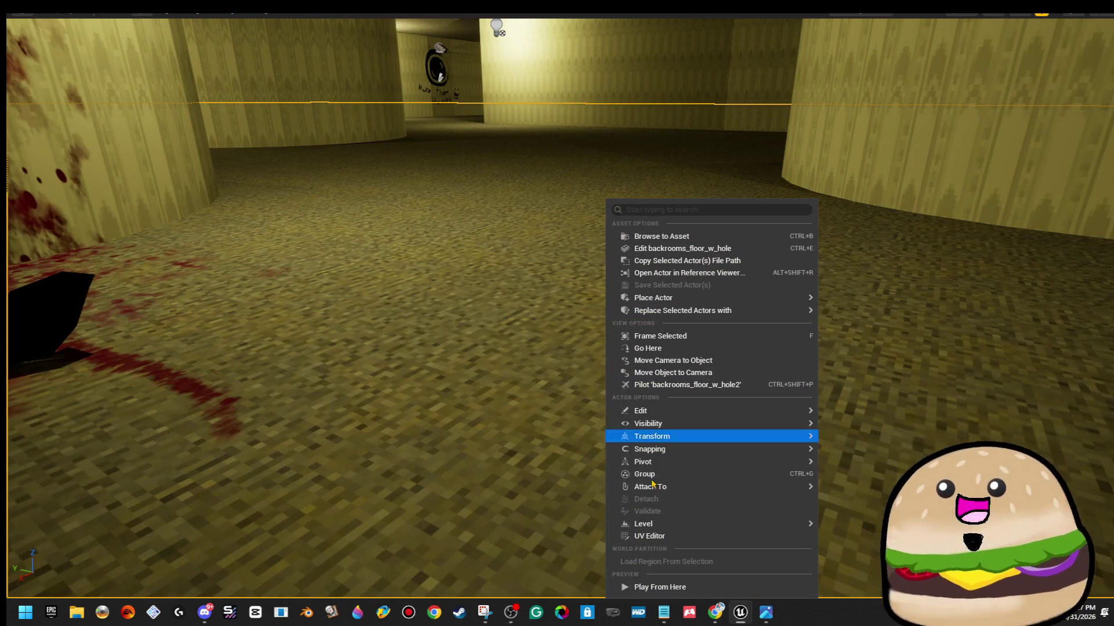
Walk up to the slumped body and inspect it, triggering the 'WHAT THE HELL?' subtitle, then back away.
{"action": "key", "text": "w"}
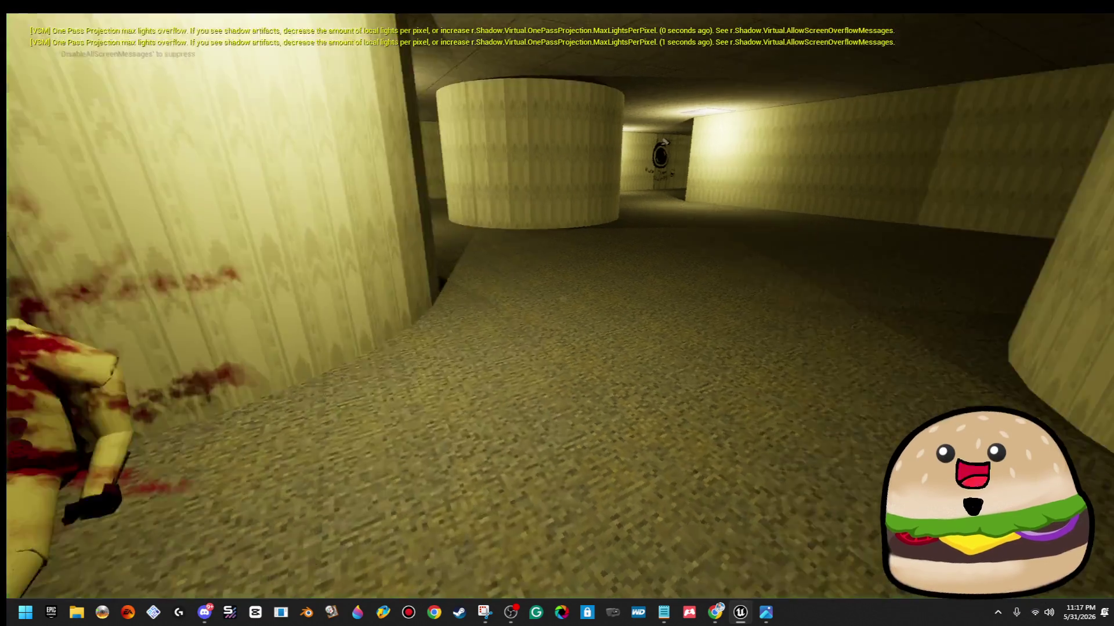
{"action": "key", "text": "w"}
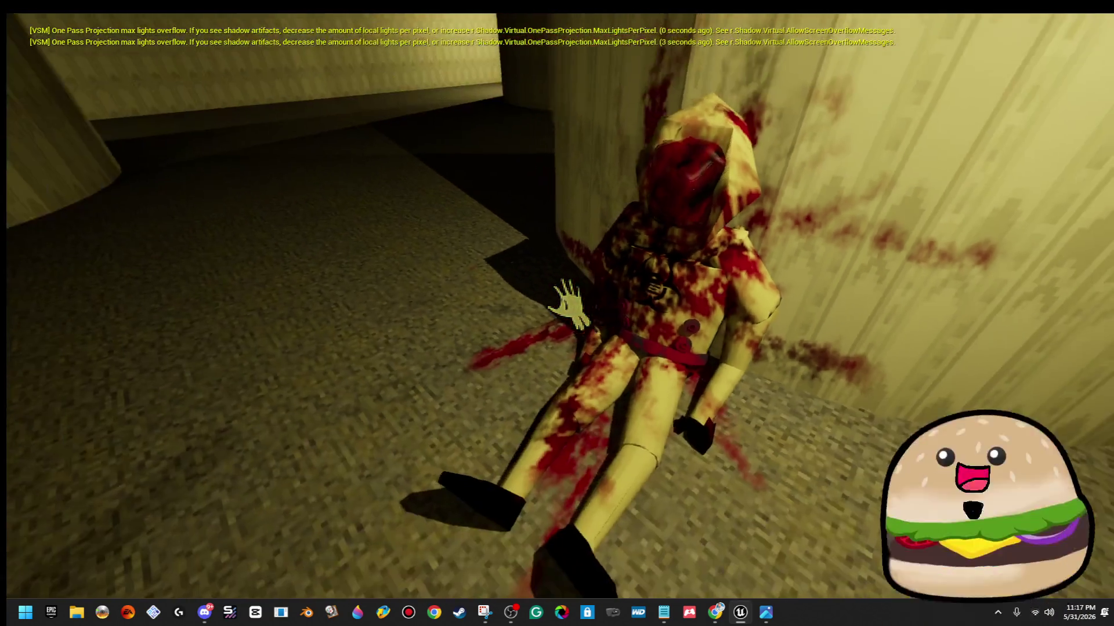
{"action": "key", "text": "w"}
{"action": "key", "text": "s"}
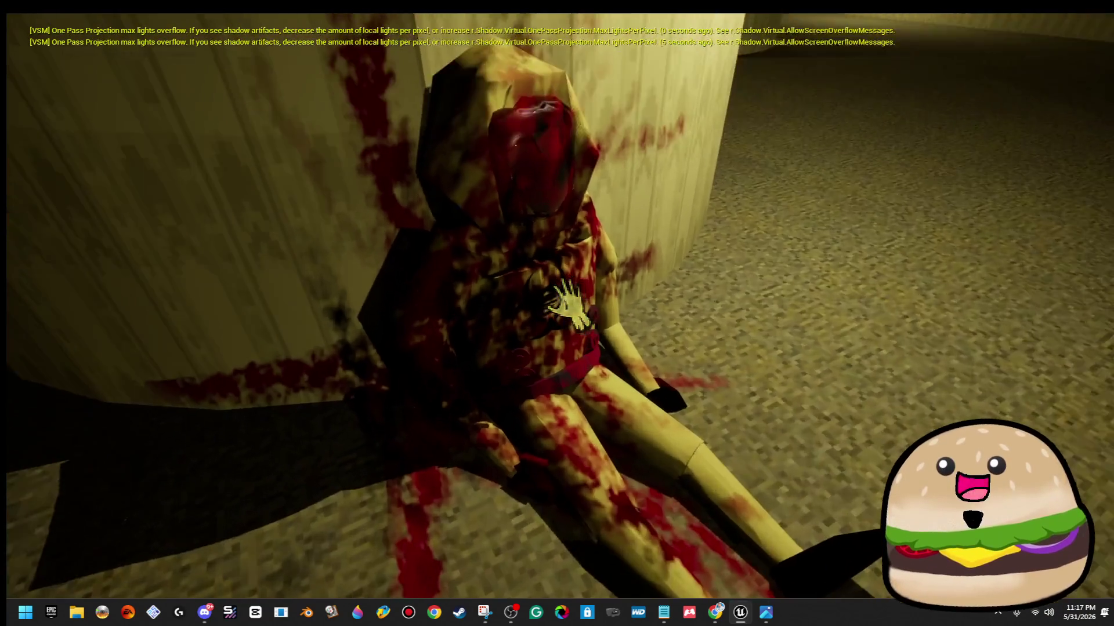
{"action": "key", "text": "s"}
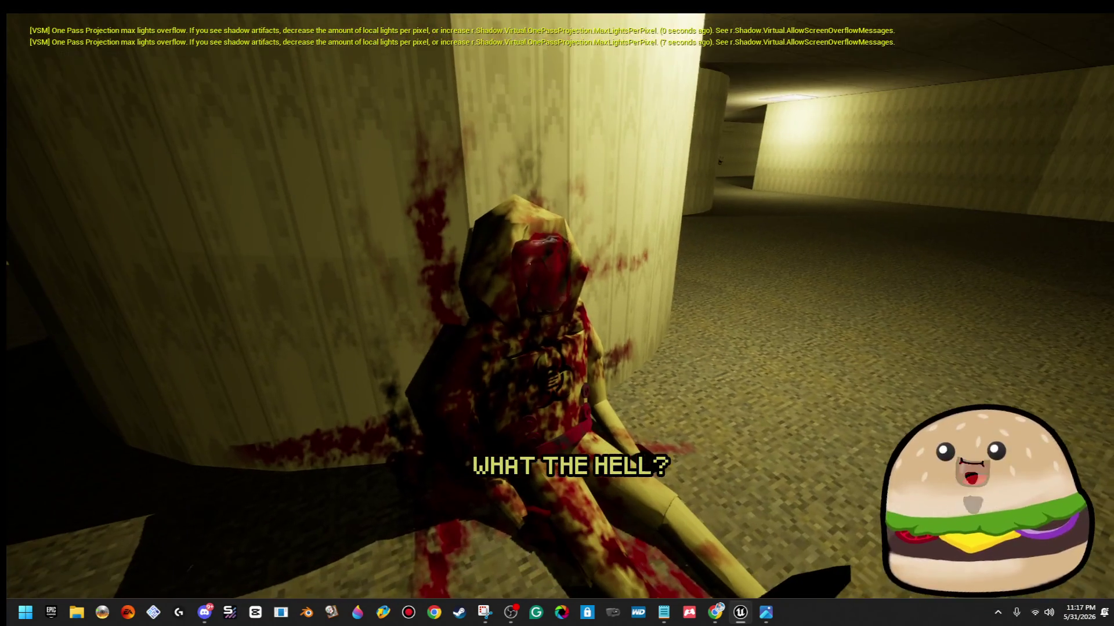
Walk down the lit corridors past the dark pillar to the 'Make them Happy' drawing.
{"action": "key", "text": "w"}
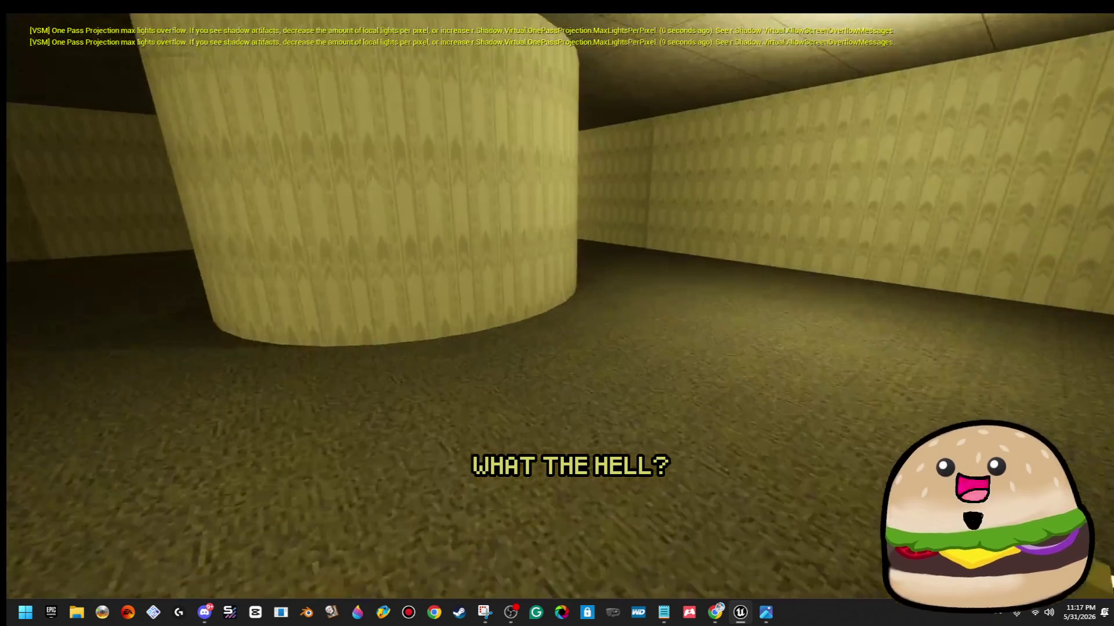
{"action": "key", "text": "w"}
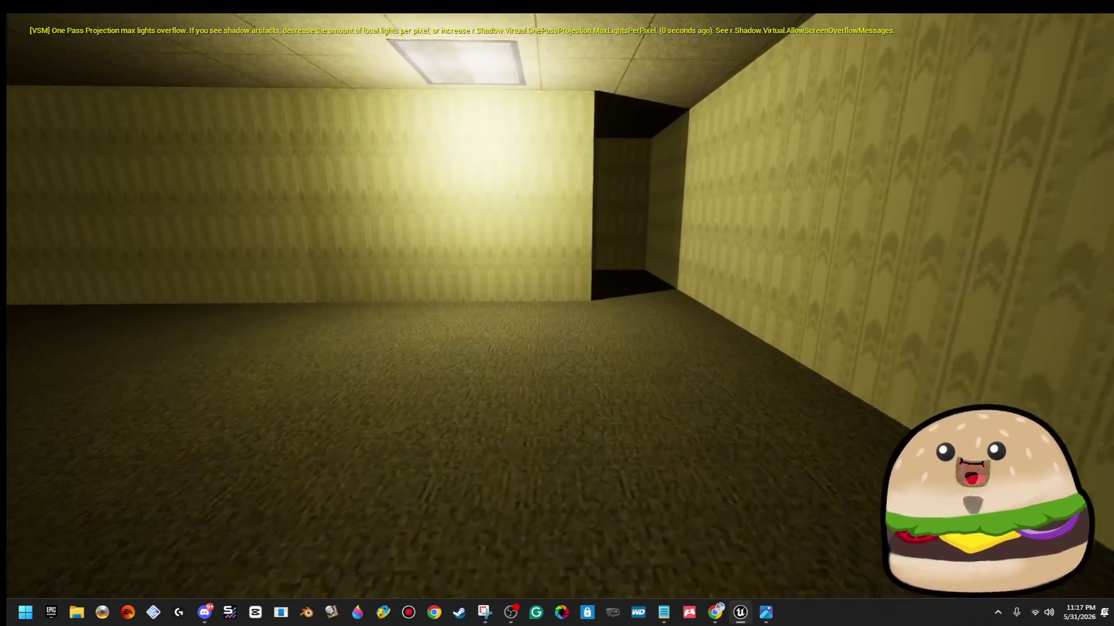
{"action": "key", "text": "w"}
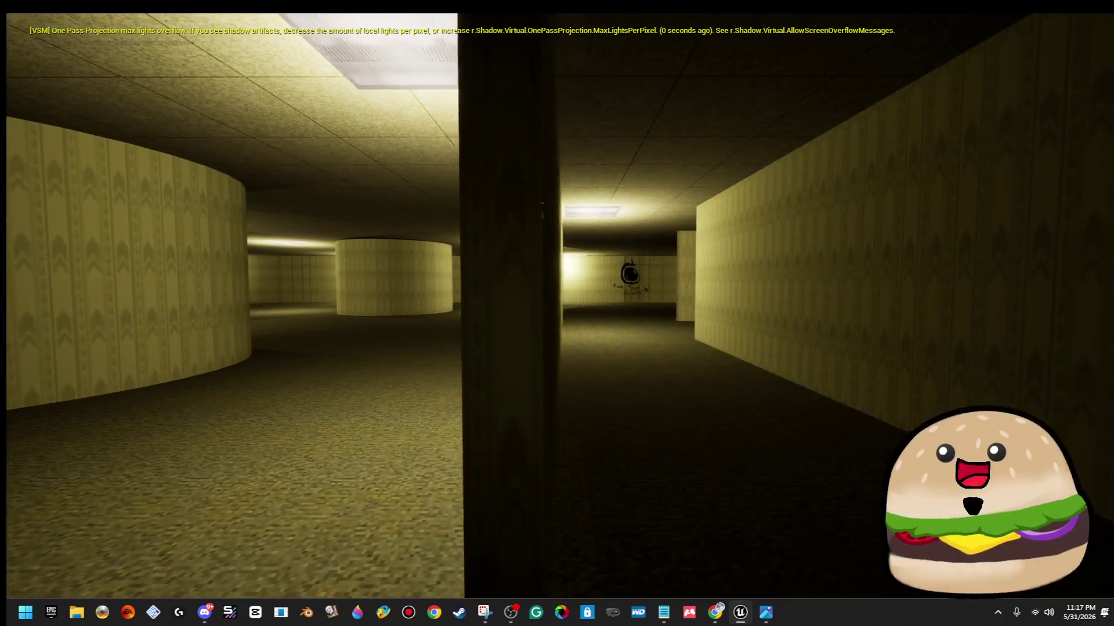
{"action": "key", "text": "w"}
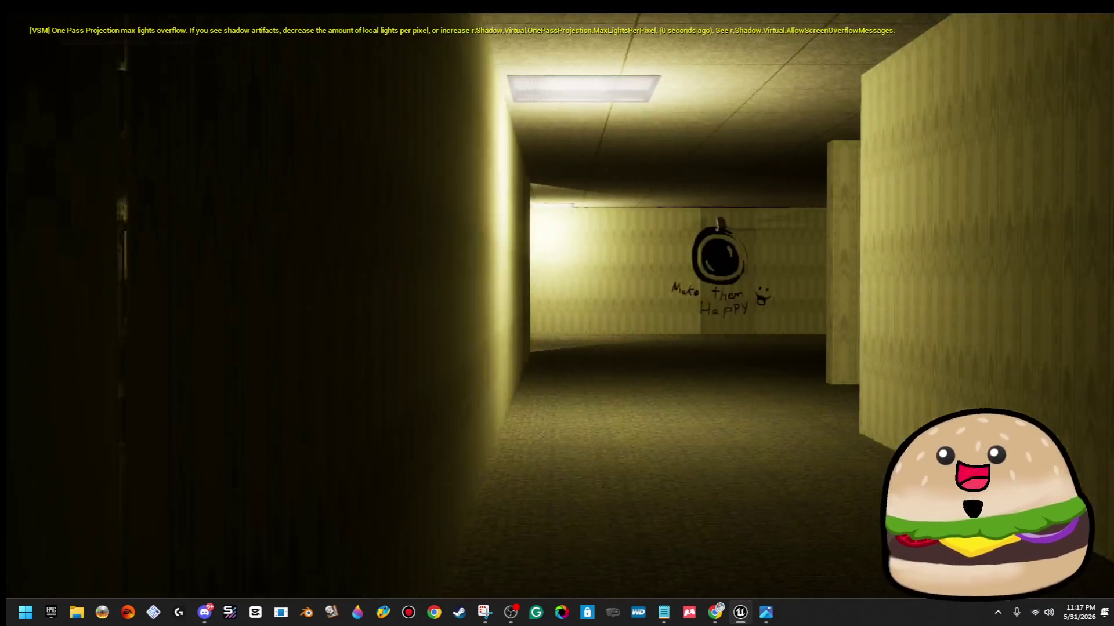
{"action": "key", "text": "w"}
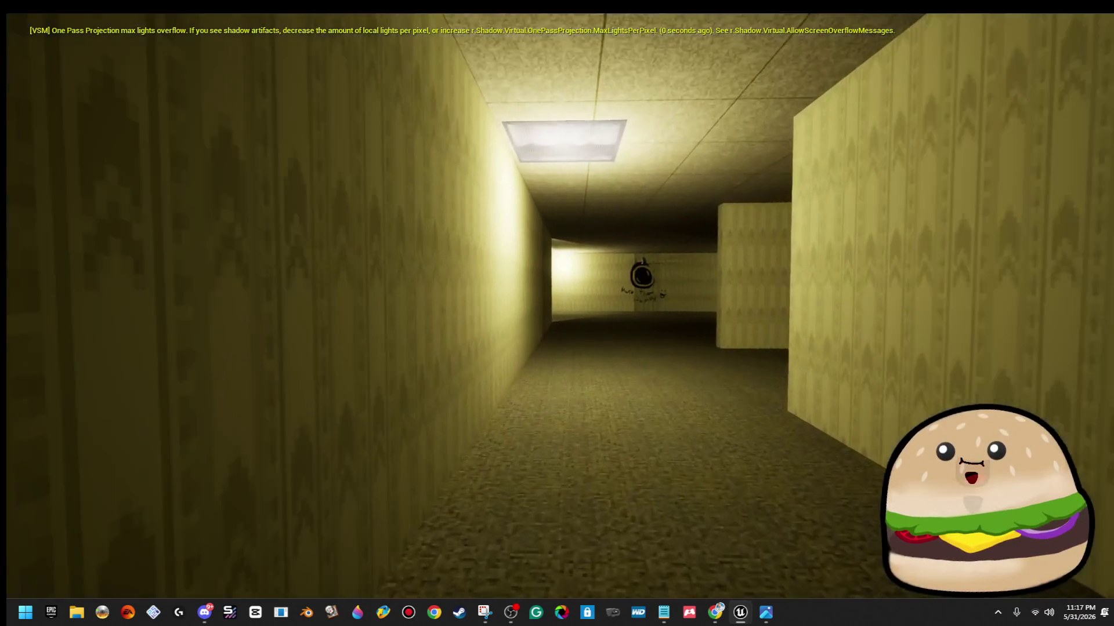
{"action": "key", "text": "w"}
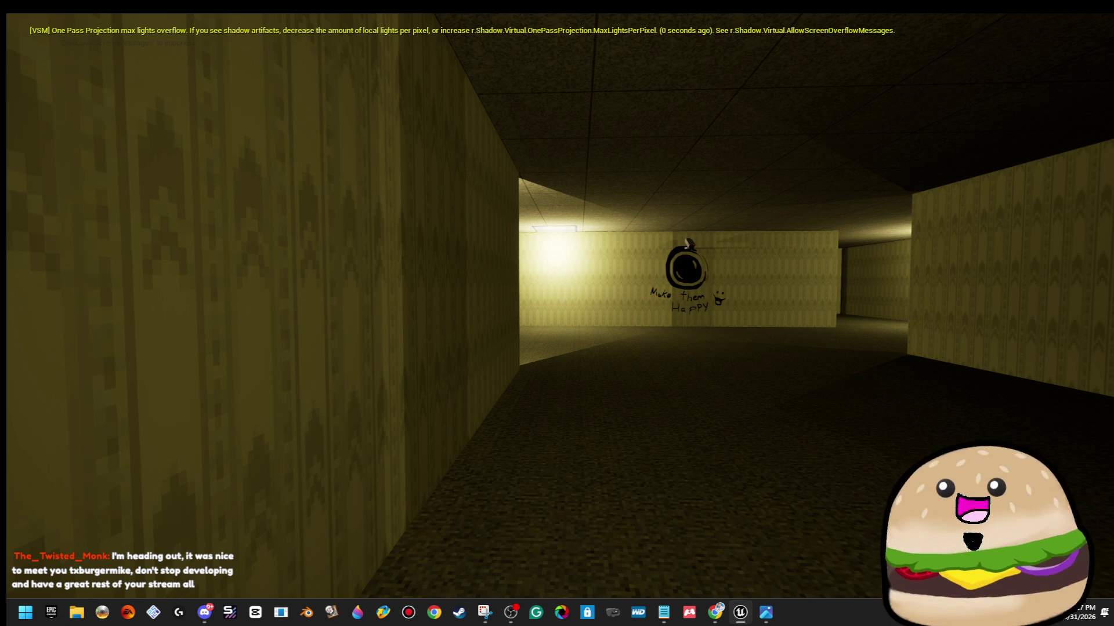
{"action": "key", "text": "w"}
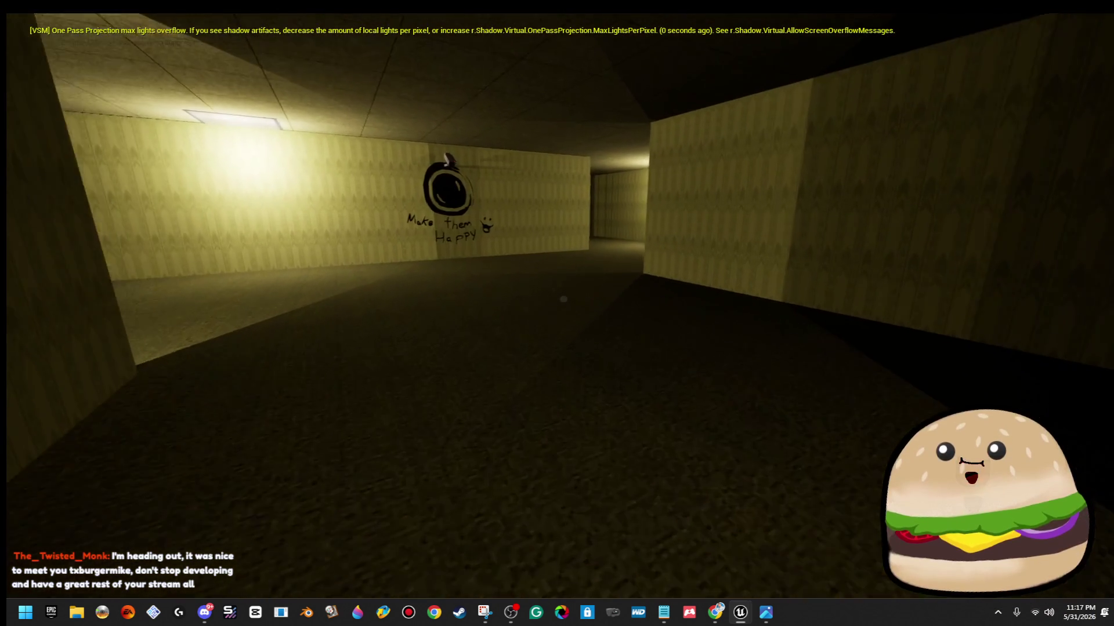
Briefly switch windows, resume the game, walk into a new hallway, and end the playtest.
{"action": "key", "text": "alt+Tab"}
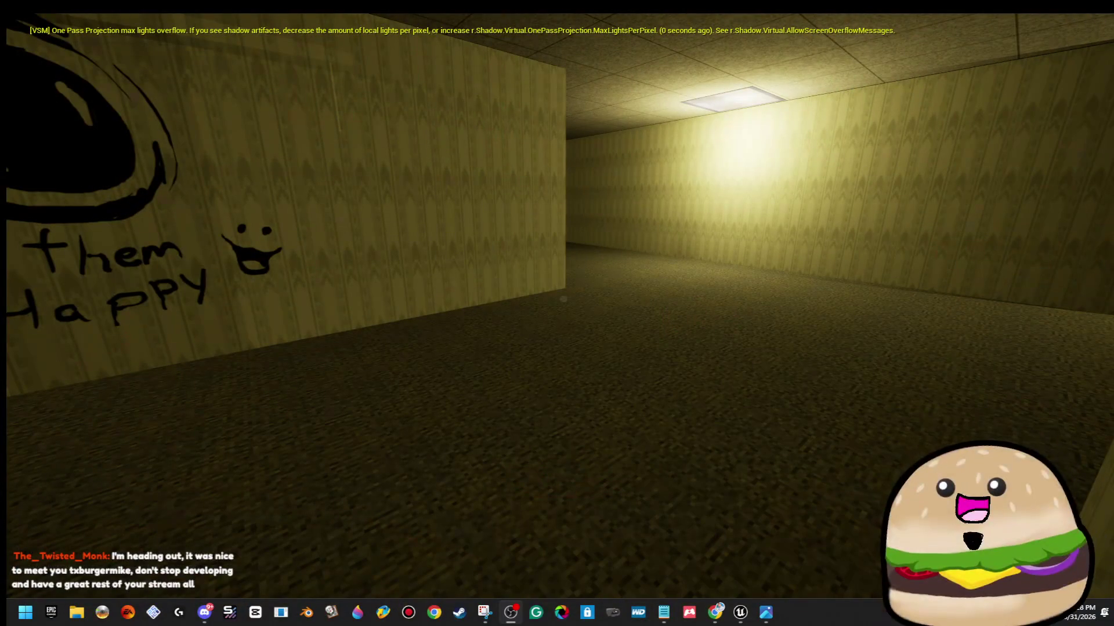
{"action": "left_click", "coordinate": [783, 332]}
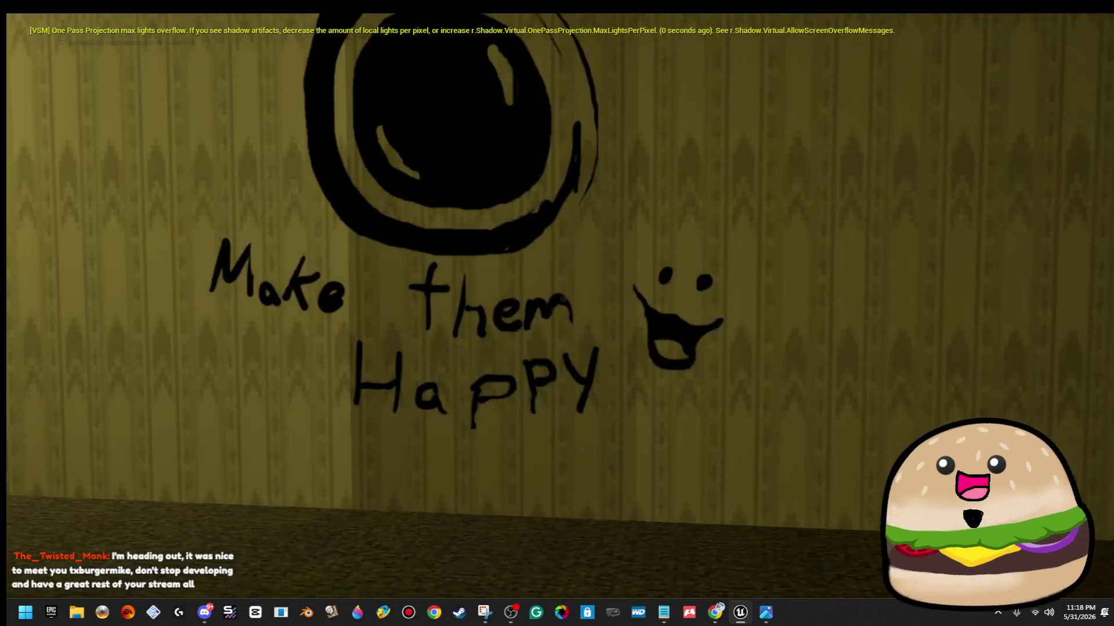
{"action": "key", "text": "w"}
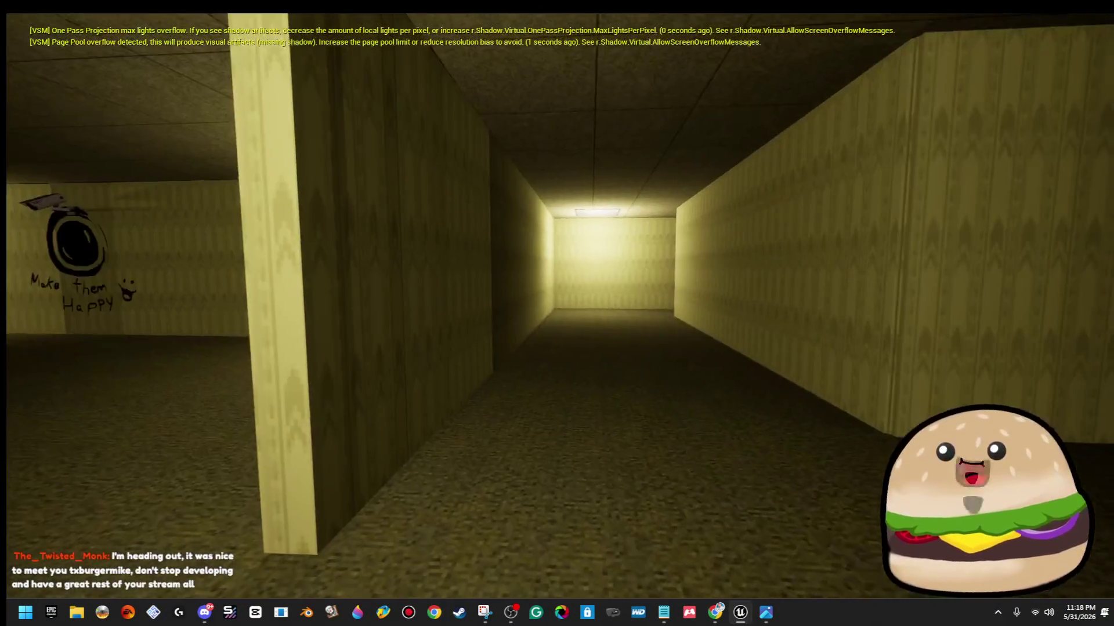
{"action": "key", "text": "Escape"}
Fly the editor camera through the corridors to a wall, hide it, and bring it back.
{"action": "left_click_drag", "start_coordinate": [363, 342], "coordinate": [592, 278]}
{"action": "mouse_move", "coordinate": [724, 245]}
{"action": "left_mouse_down"}
{"action": "mouse_move", "coordinate": [615, 203]}
{"action": "mouse_move", "coordinate": [638, 203]}
{"action": "mouse_move", "coordinate": [508, 297]}
{"action": "left_mouse_up"}
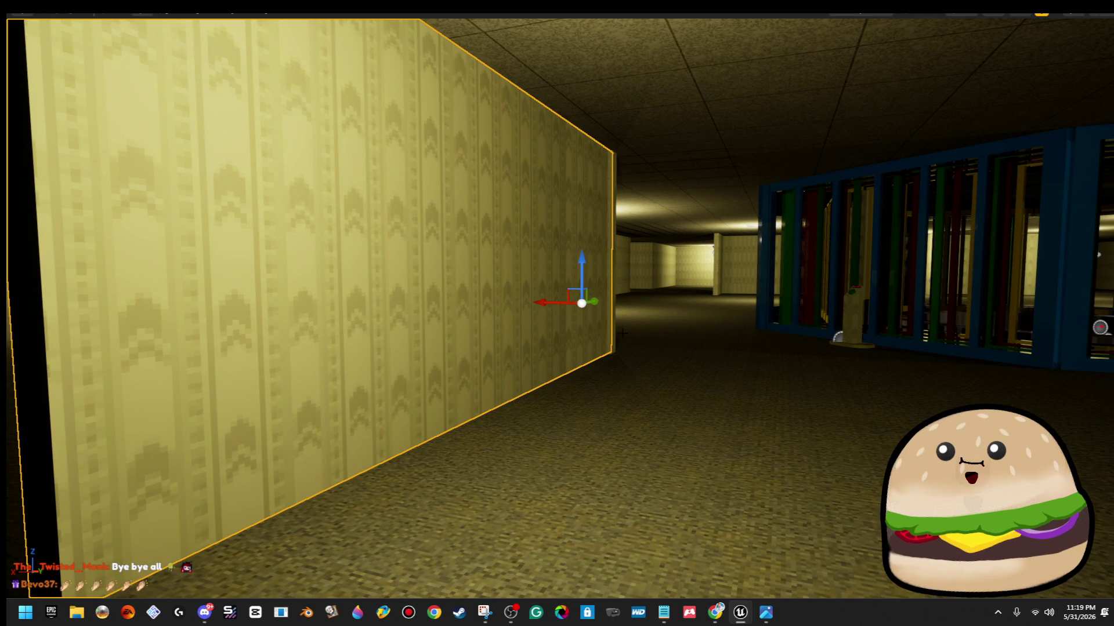
{"action": "key", "text": "Escape"}
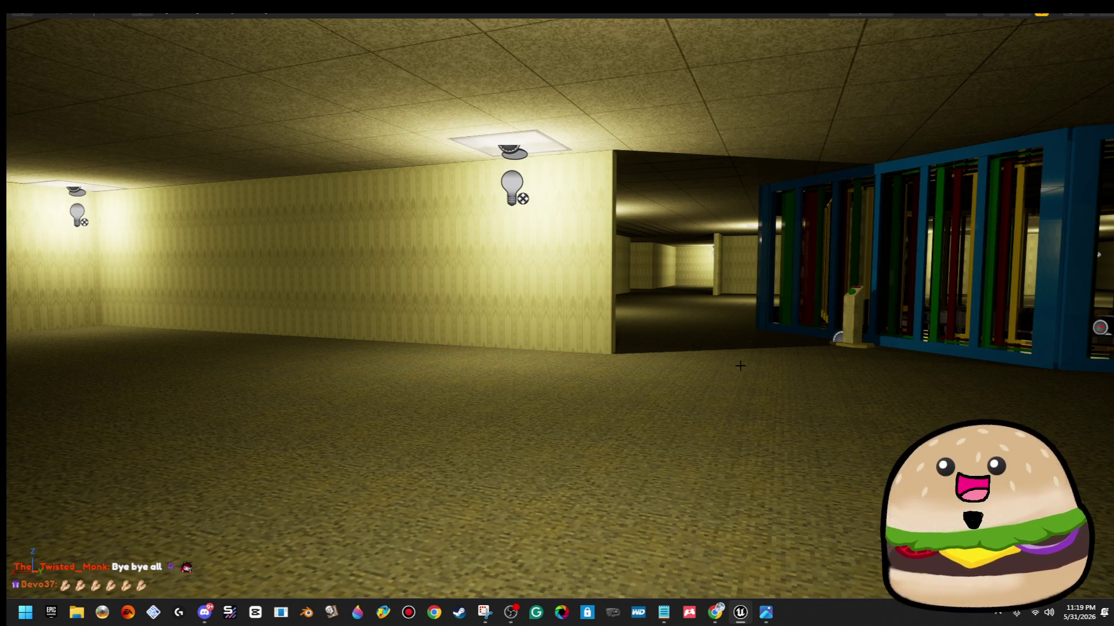
{"action": "key", "text": "ctrl+z"}
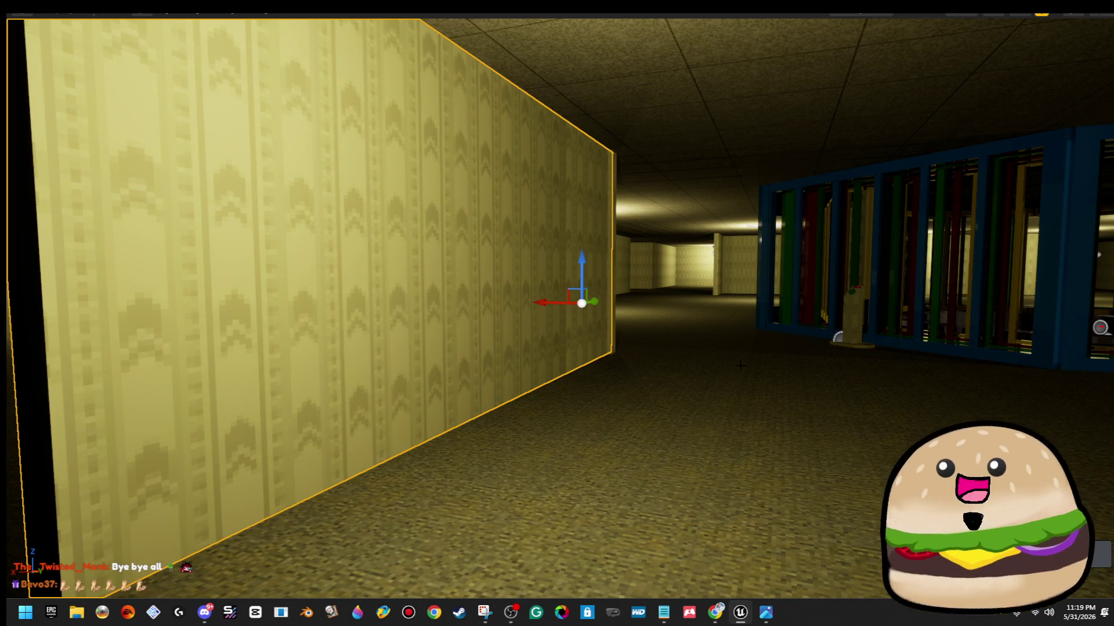
Toggle the wall hidden and shown several times with undo/redo to compare the corridor view.
{"action": "key", "text": "ctrl+z"}
{"action": "key", "text": "ctrl+y"}
{"action": "key", "text": "ctrl+z"}
{"action": "key", "text": "ctrl+y"}
{"action": "key", "text": "ctrl+z"}
{"action": "key", "text": "ctrl+y"}
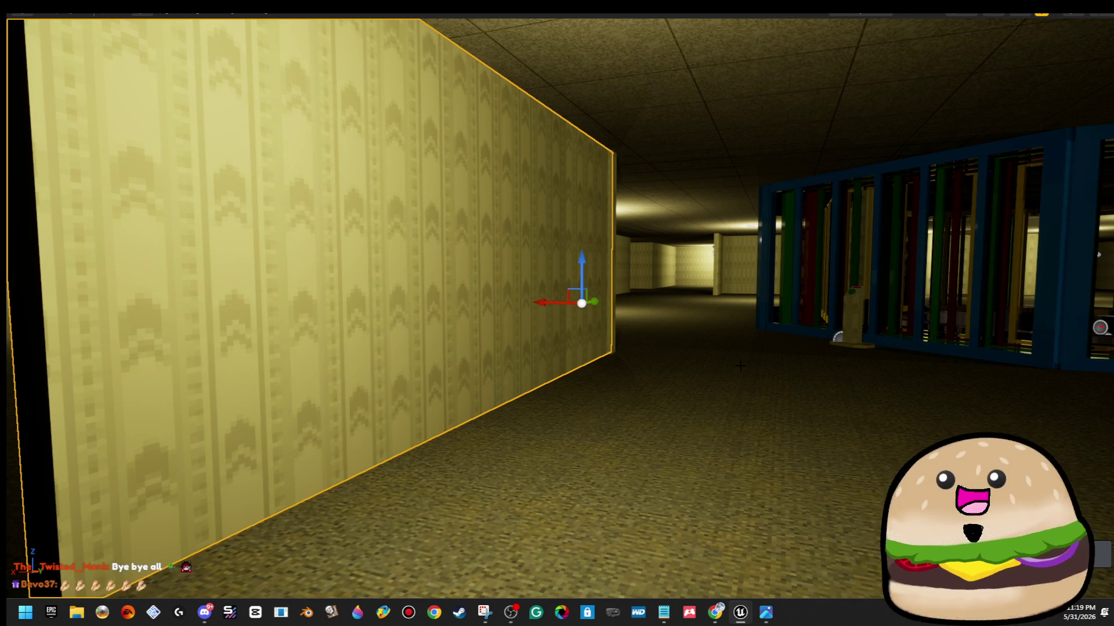
{"action": "mouse_move", "coordinate": [742, 366]}
{"action": "left_mouse_down"}
{"action": "mouse_move", "coordinate": [683, 286]}
{"action": "mouse_move", "coordinate": [623, 318]}
{"action": "left_mouse_up"}
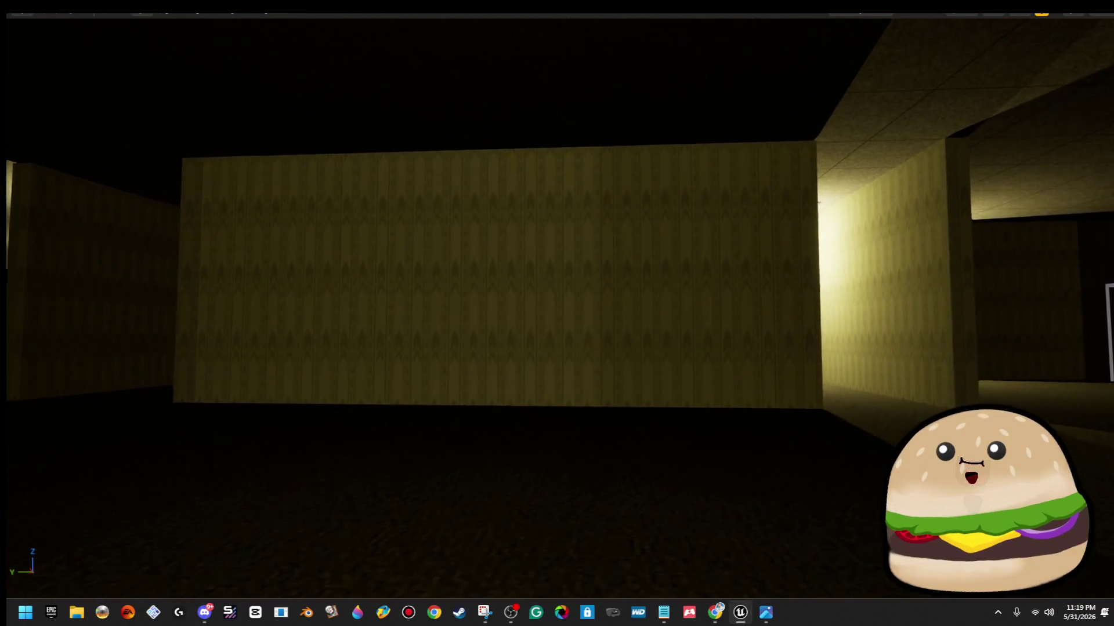
{"action": "key", "text": "w"}
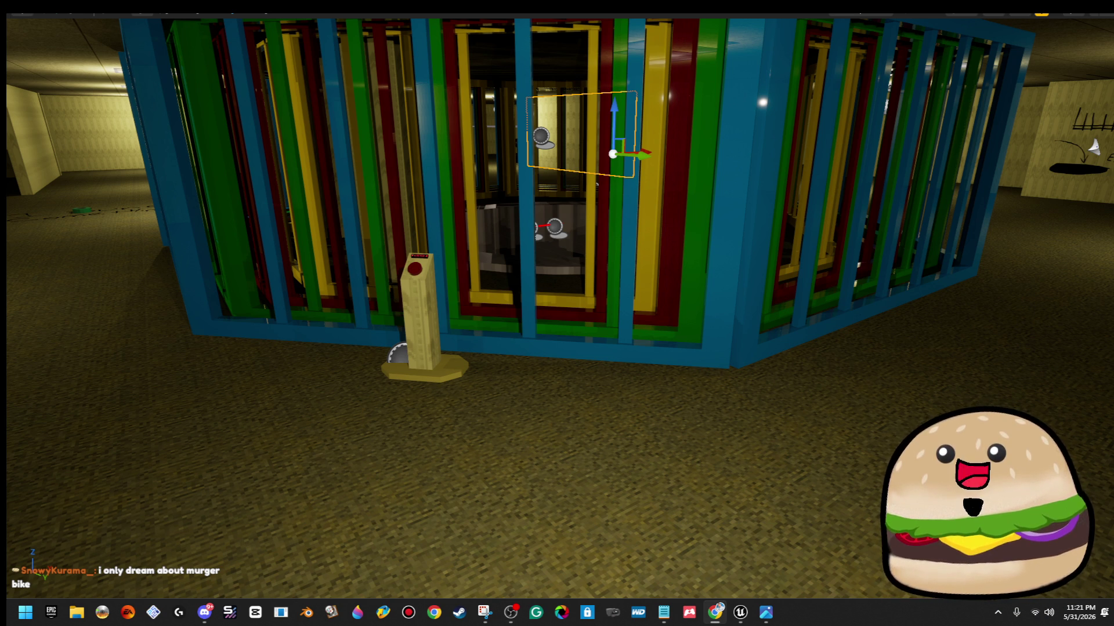
Swing the view closer to the blue-framed octagonal cage and its red-topped button post.
{"action": "mouse_move", "coordinate": [659, 436]}
{"action": "left_mouse_down"}
{"action": "mouse_move", "coordinate": [812, 436]}
{"action": "mouse_move", "coordinate": [659, 406]}
{"action": "left_mouse_up"}
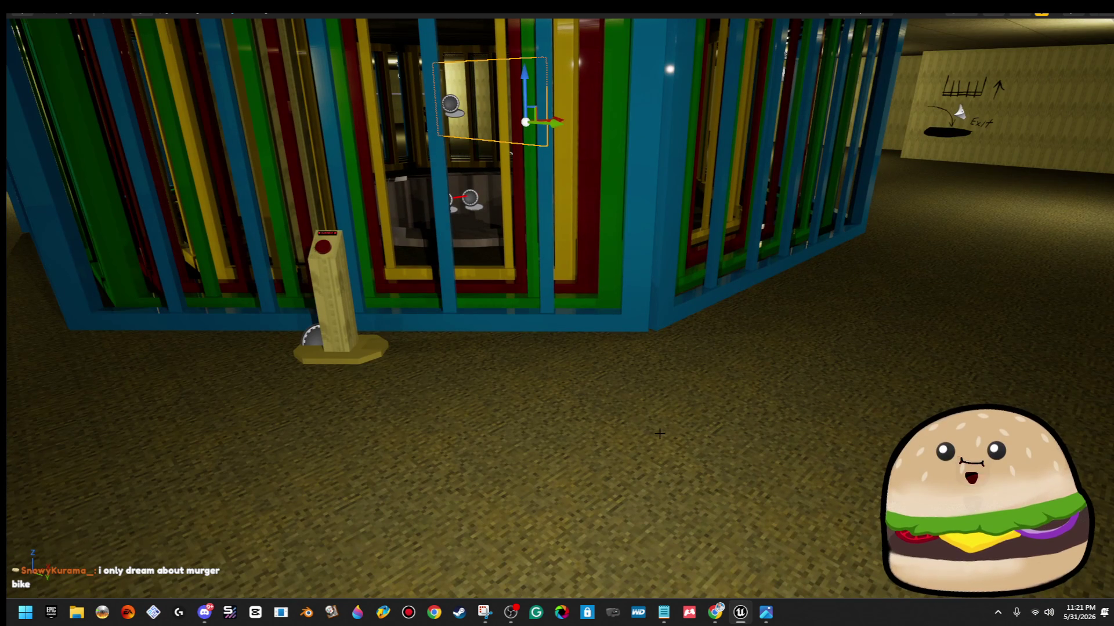
Leave fullscreen and search the Content Browser for 'lever'.
{"action": "mouse_move", "coordinate": [659, 427]}
{"action": "left_mouse_down"}
{"action": "mouse_move", "coordinate": [777, 406]}
{"action": "mouse_move", "coordinate": [754, 418]}
{"action": "left_mouse_up"}
{"action": "key", "text": "F11"}
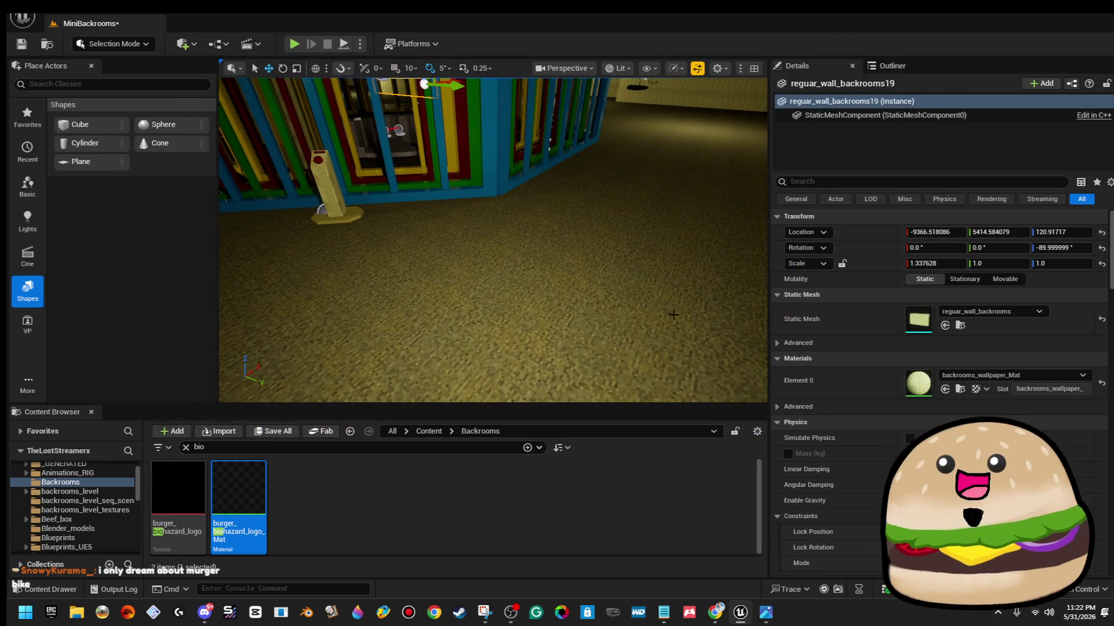
{"action": "left_click", "coordinate": [276, 449]}
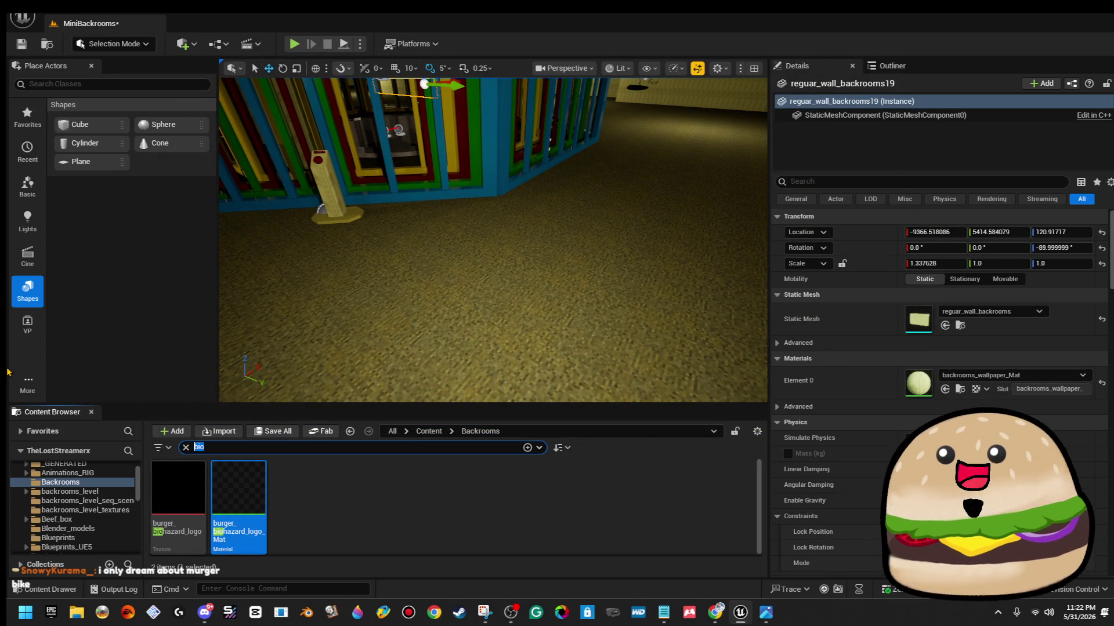
{"action": "type", "text": "lever"}
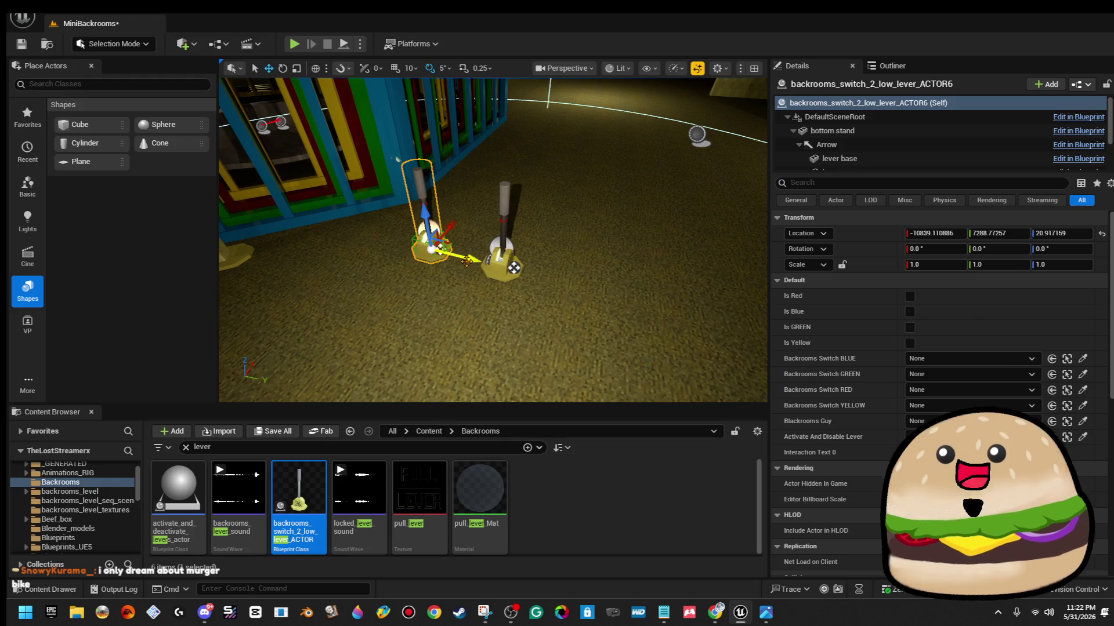
Select the lever blueprint and start a Play From Here session on the floor beside the levers.
{"action": "left_click", "coordinate": [571, 255]}
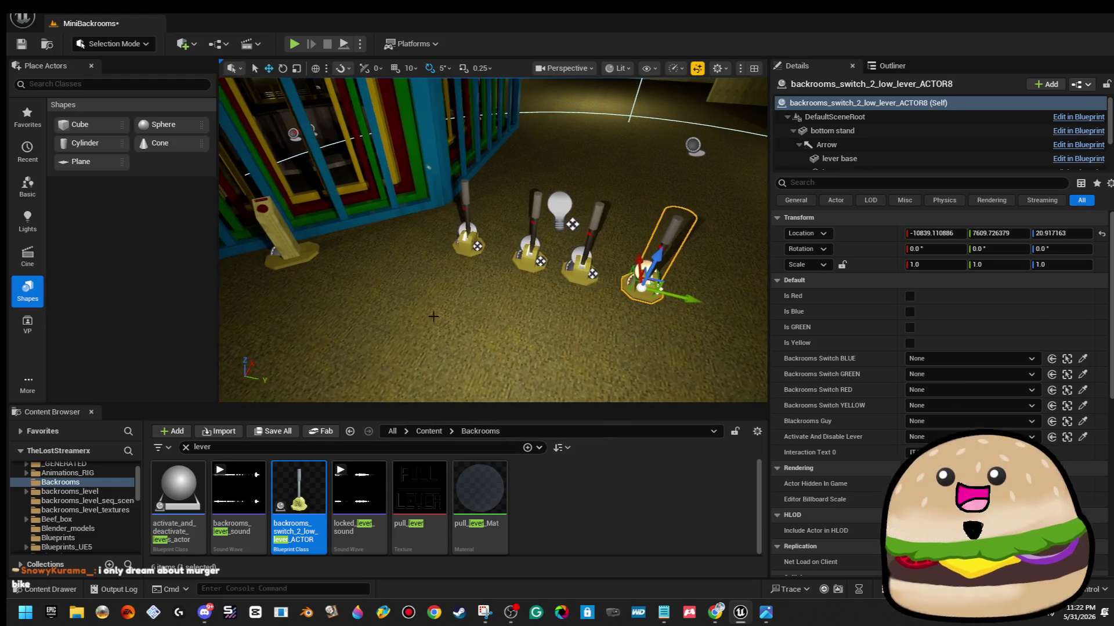
{"action": "right_click", "coordinate": [405, 332]}
{"action": "left_click", "coordinate": [459, 587]}
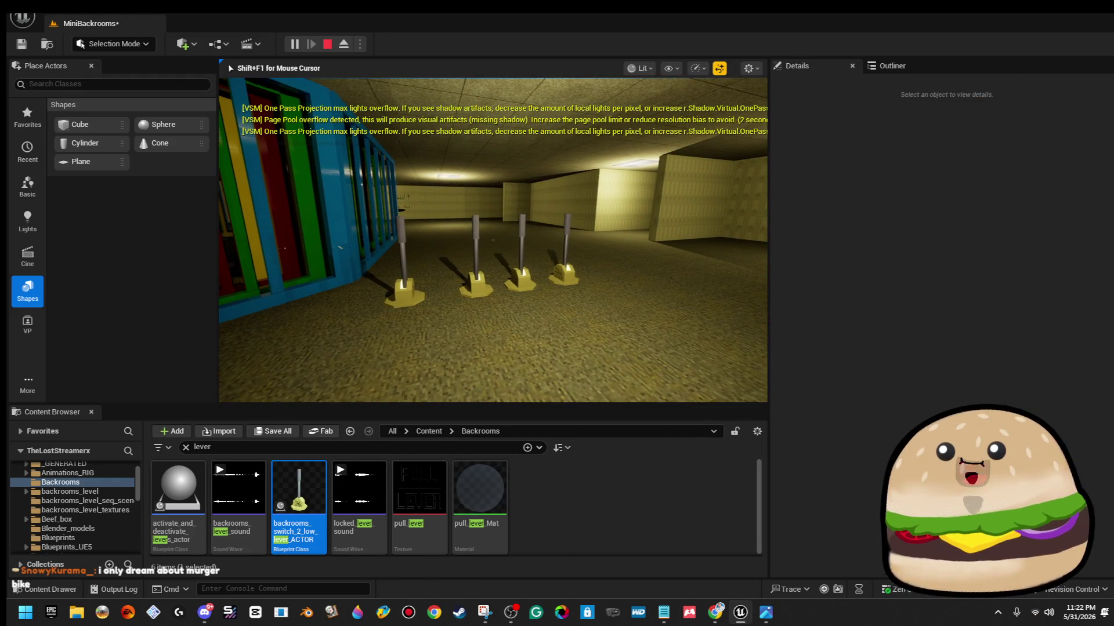
Playtest fullscreen, walking to the locked button pedestal and pulling the first lever.
{"action": "key", "text": "F11"}
{"action": "key", "text": "w"}
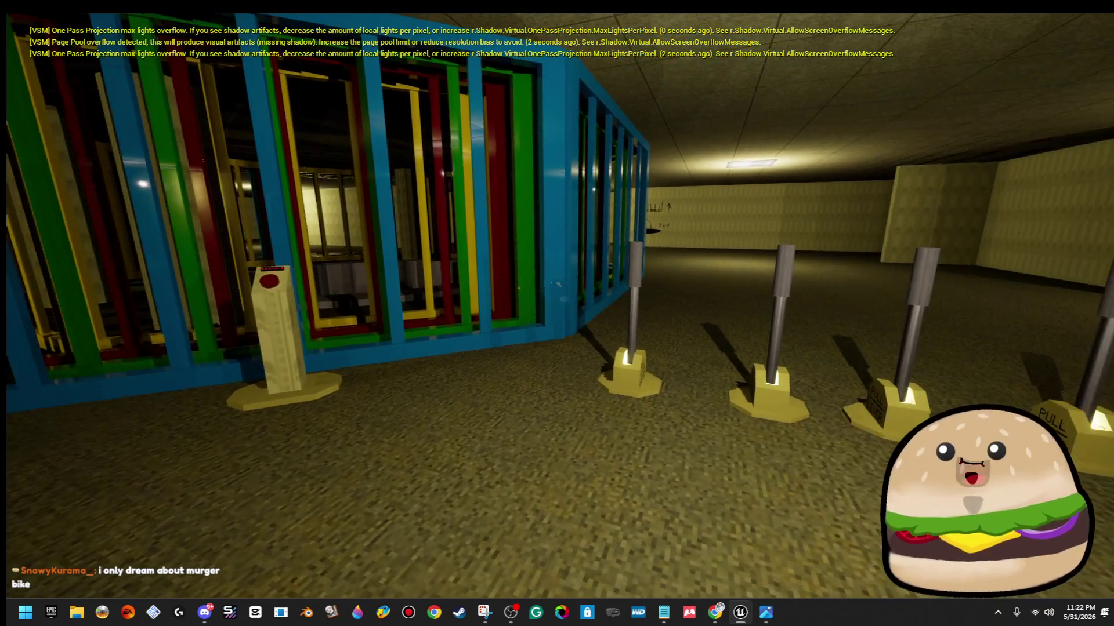
{"action": "key", "text": "w"}
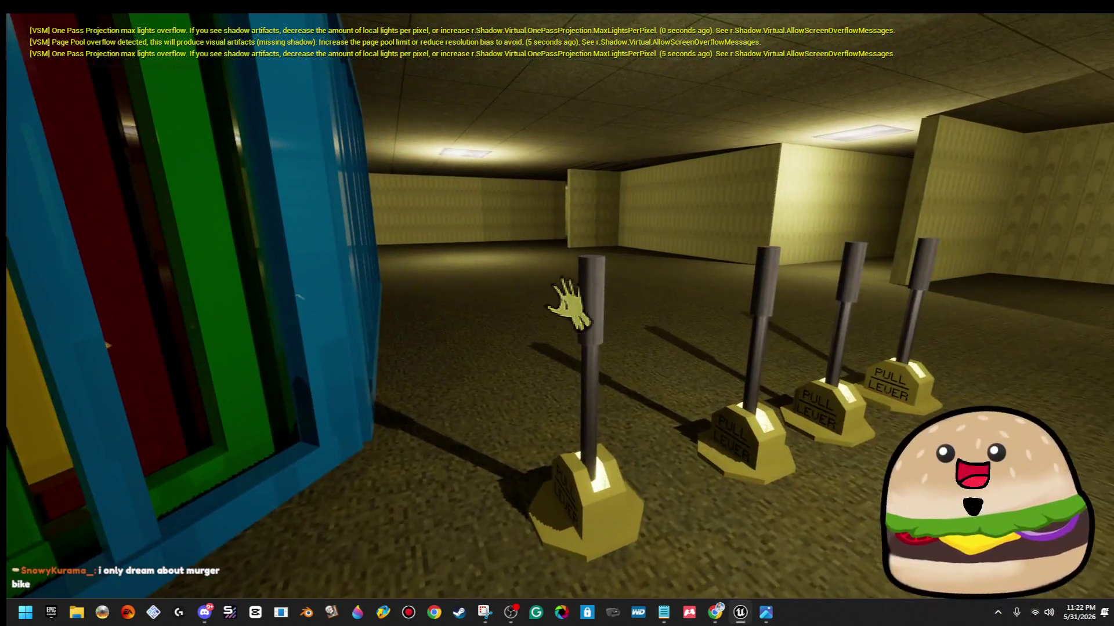
{"action": "left_click", "coordinate": [563, 298]}
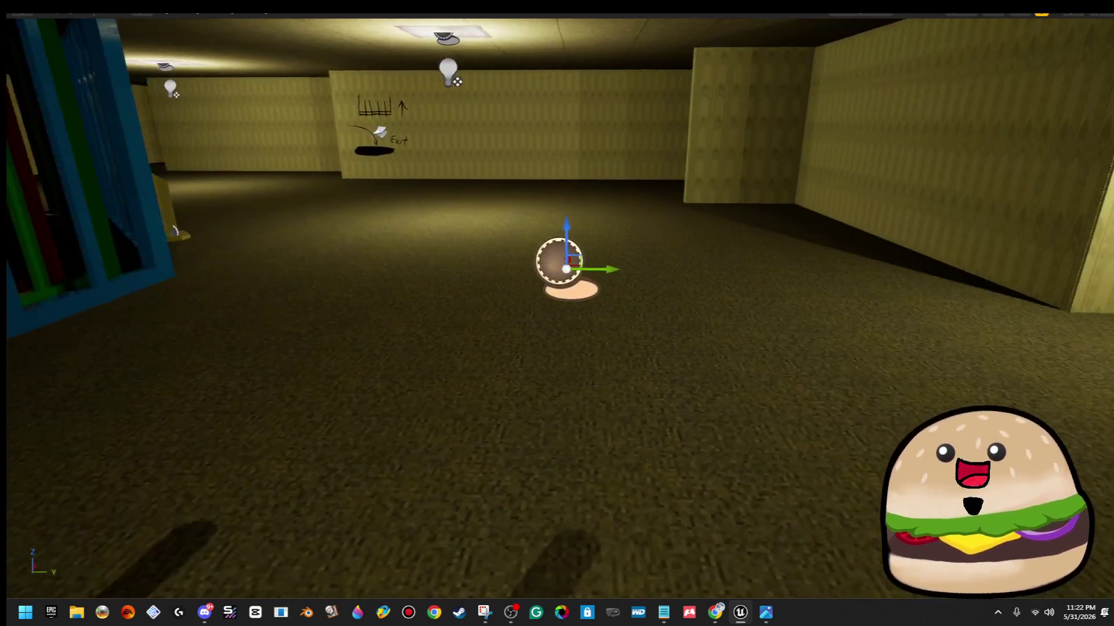
{"action": "left_click_drag", "start_coordinate": [729, 316], "coordinate": [728, 316]}
{"action": "left_click_drag", "start_coordinate": [504, 369], "coordinate": [504, 370]}
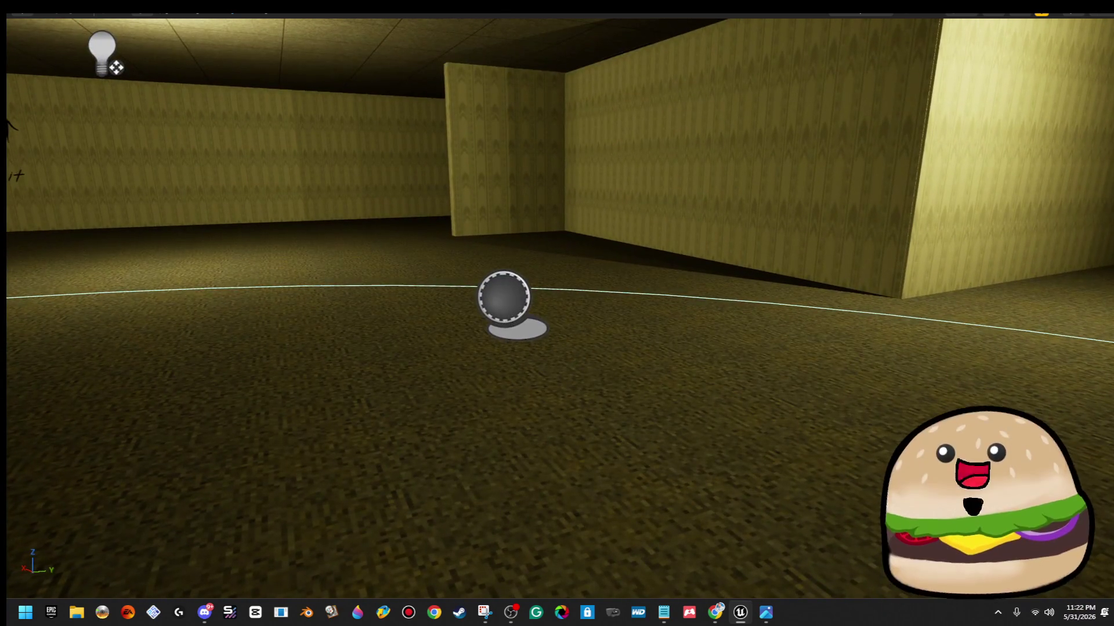
{"action": "left_click", "coordinate": [510, 320]}
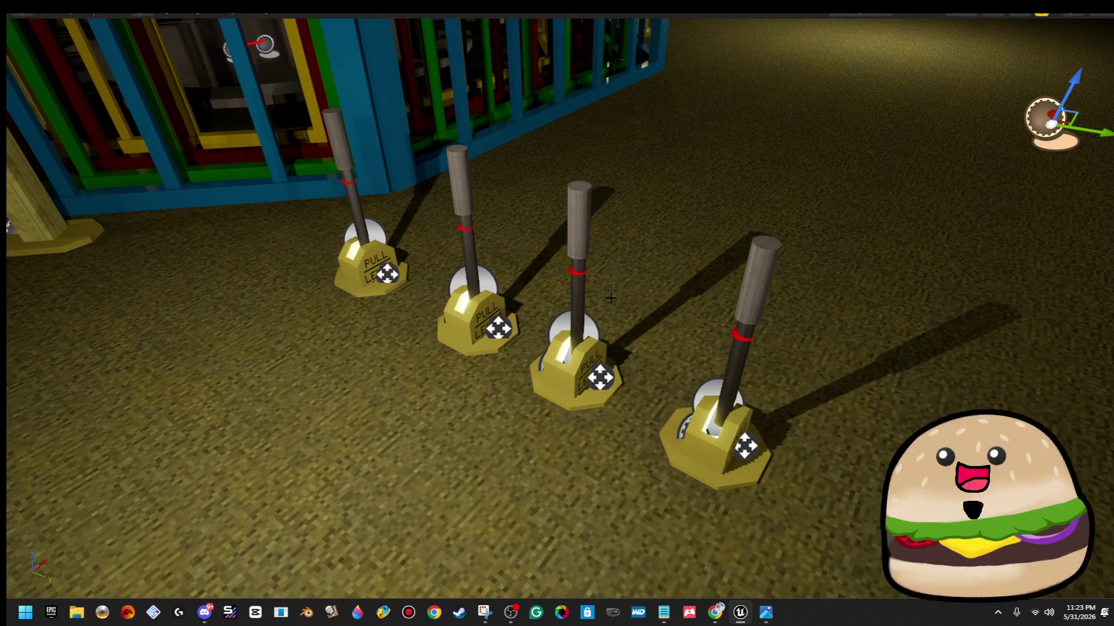
{"action": "left_click", "coordinate": [389, 262]}
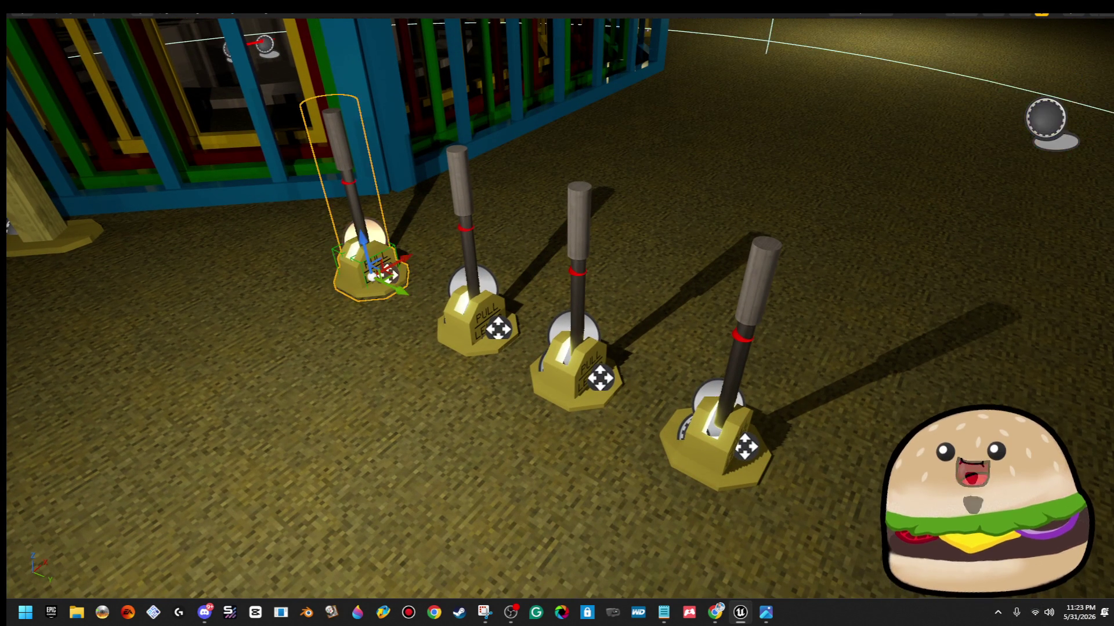
{"action": "key", "text": "f"}
{"action": "scroll", "coordinate": [473, 346], "scroll_direction": "down", "scroll_amount": 2}
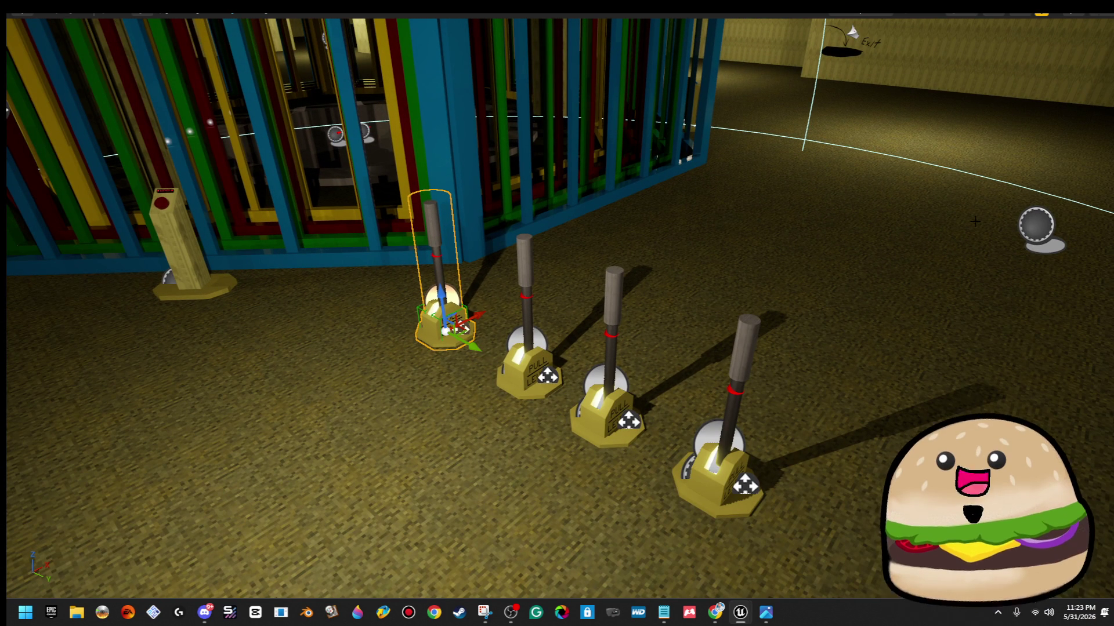
{"action": "left_click", "coordinate": [1038, 231]}
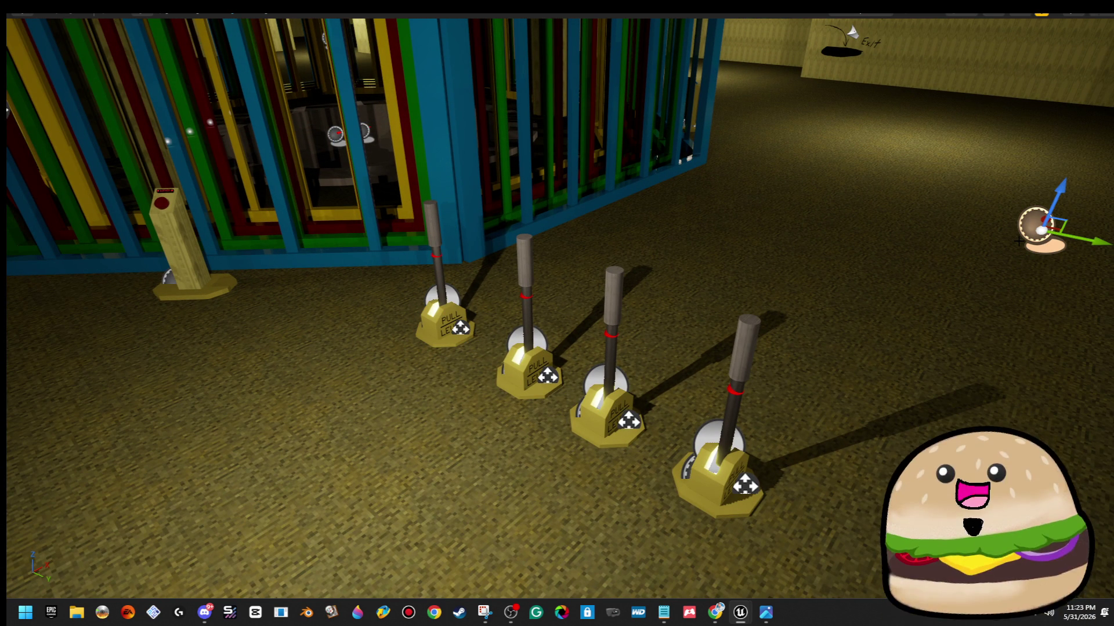
{"action": "left_click", "coordinate": [171, 228]}
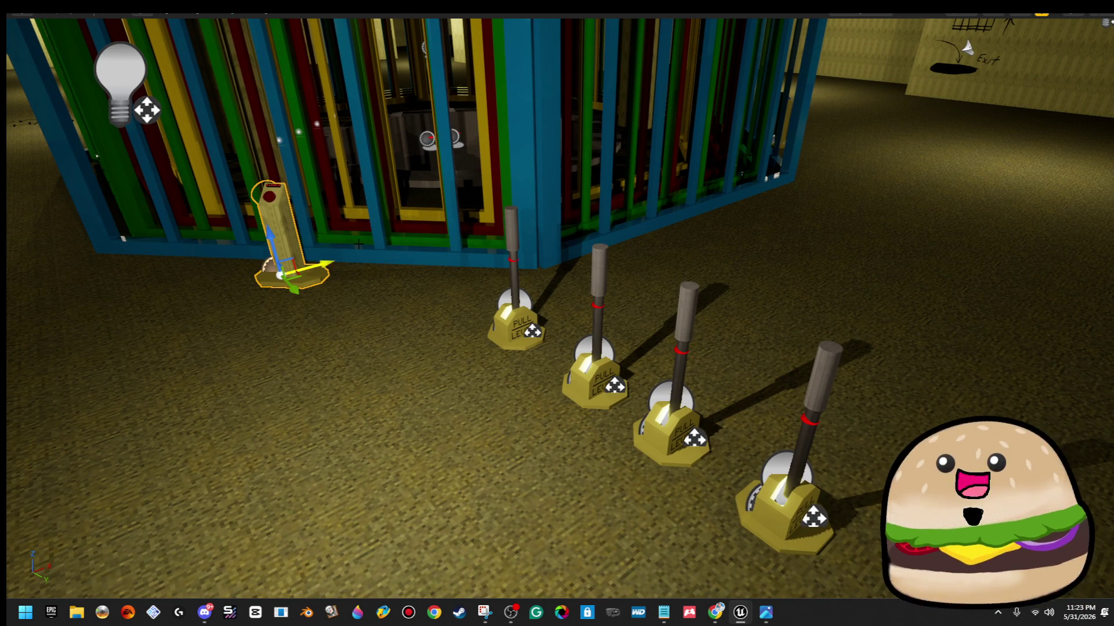
{"action": "left_click_drag", "start_coordinate": [598, 285], "coordinate": [319, 358]}
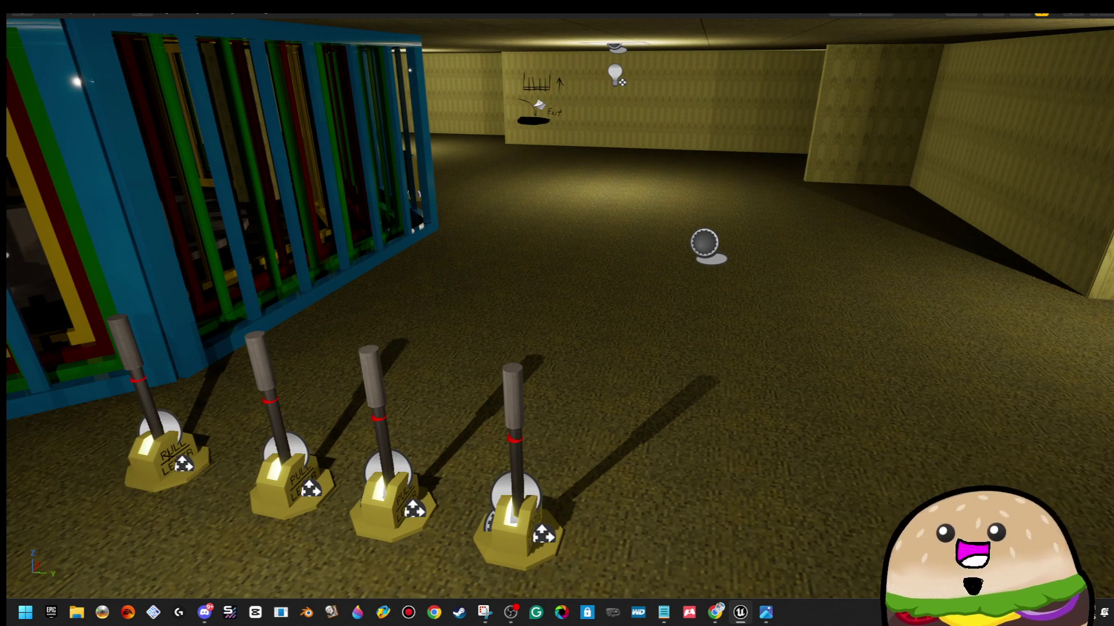
{"action": "left_click", "coordinate": [168, 456]}
{"action": "left_click", "coordinate": [701, 247]}
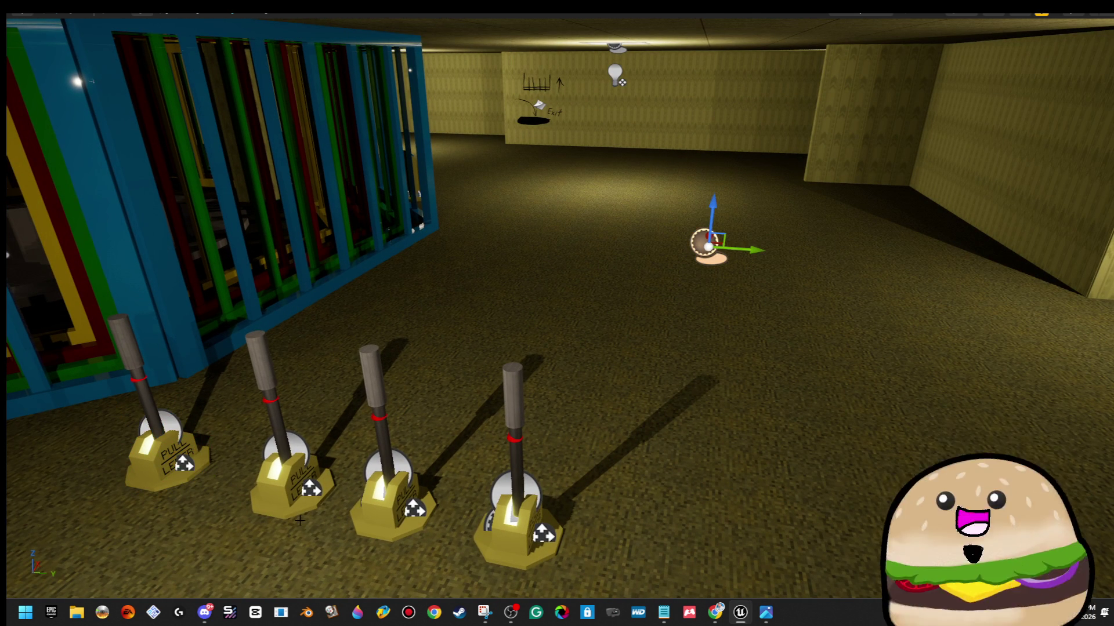
{"action": "left_click", "coordinate": [287, 497]}
{"action": "left_click", "coordinate": [370, 492]}
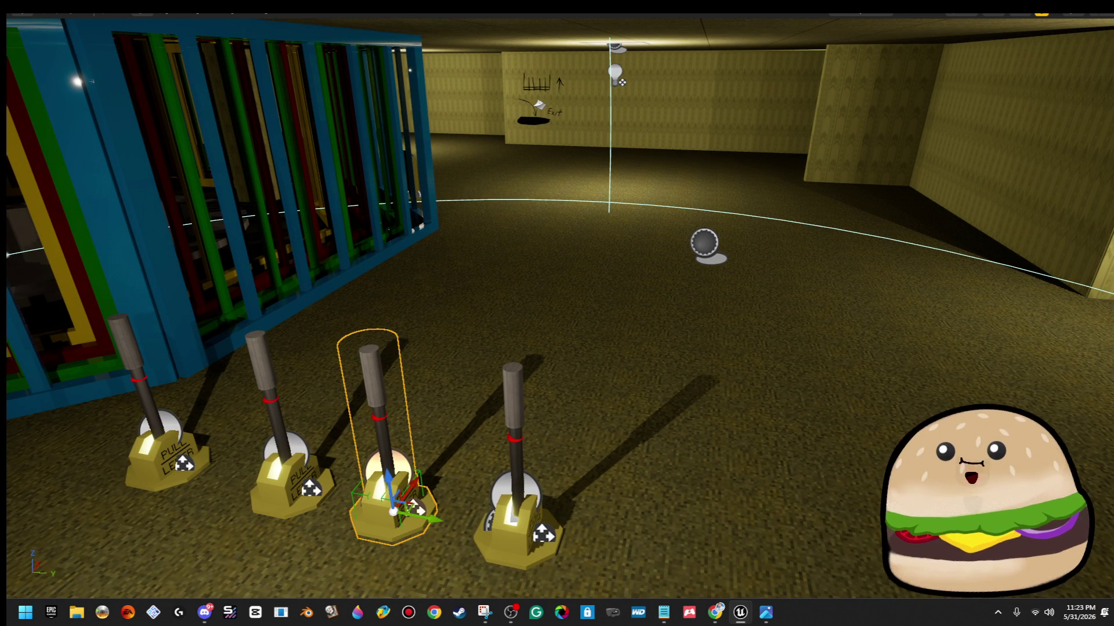
{"action": "left_click", "coordinate": [500, 507]}
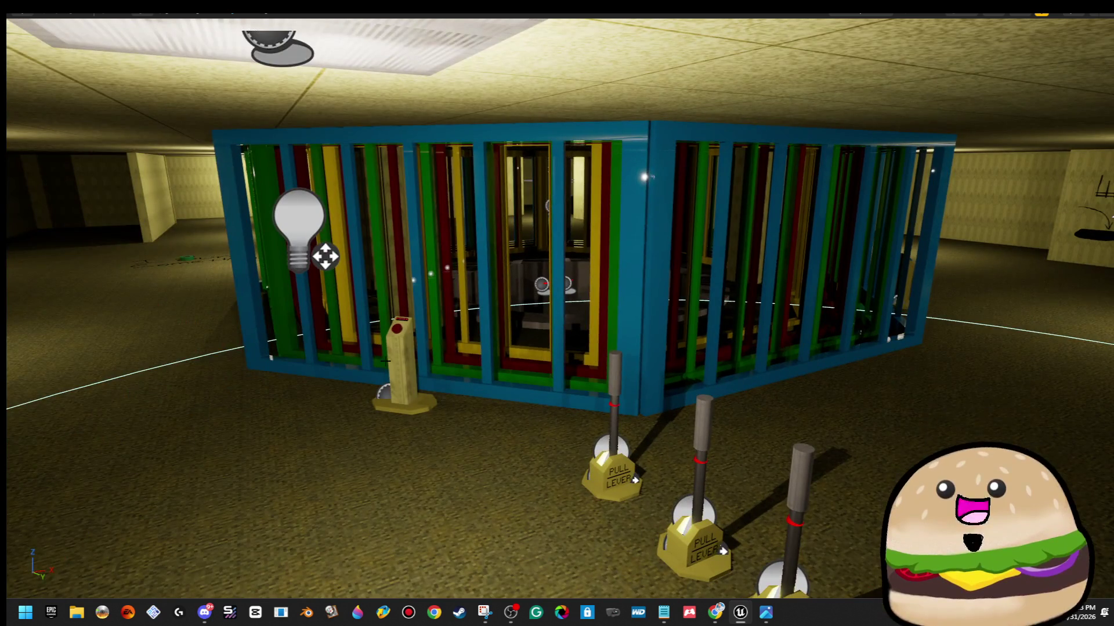
{"action": "left_click", "coordinate": [386, 361]}
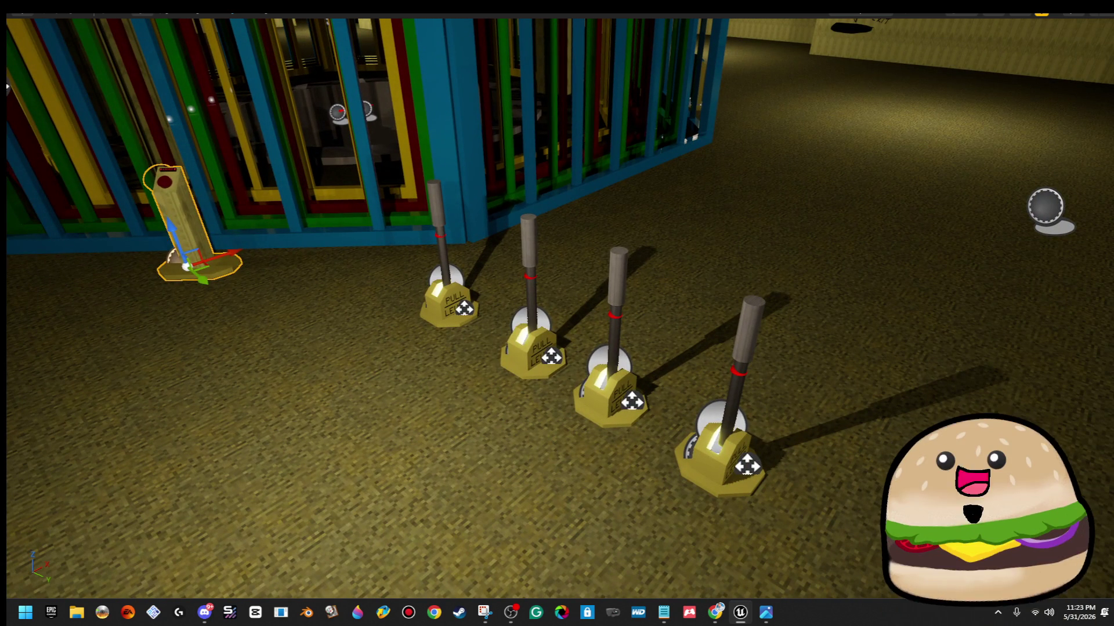
{"action": "left_click", "coordinate": [560, 368]}
{"action": "left_click", "coordinate": [644, 414]}
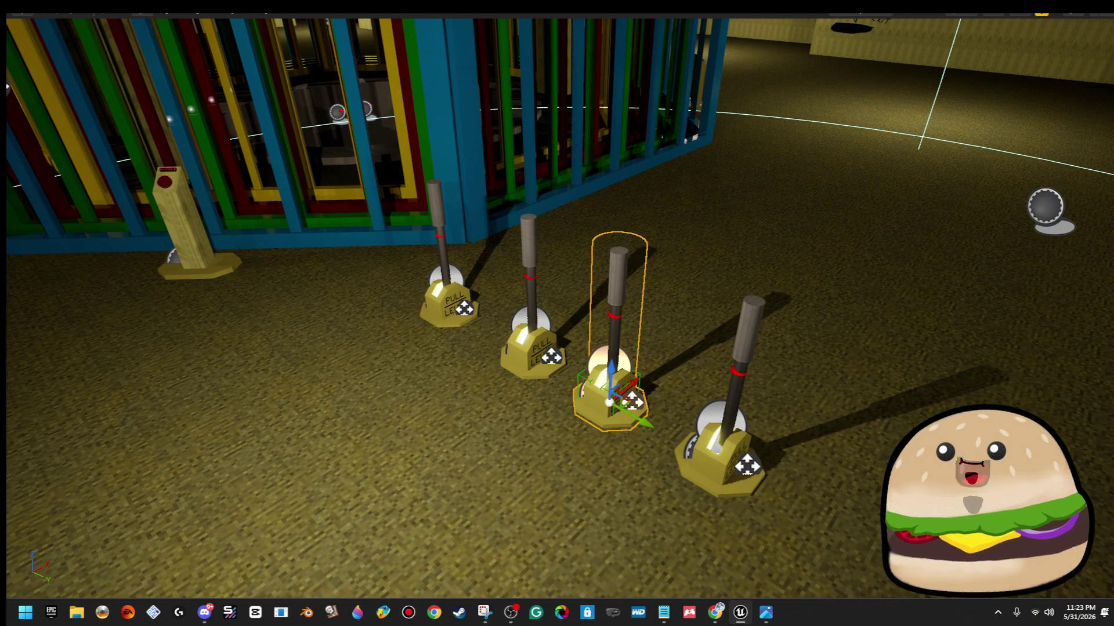
{"action": "left_click", "coordinate": [704, 450]}
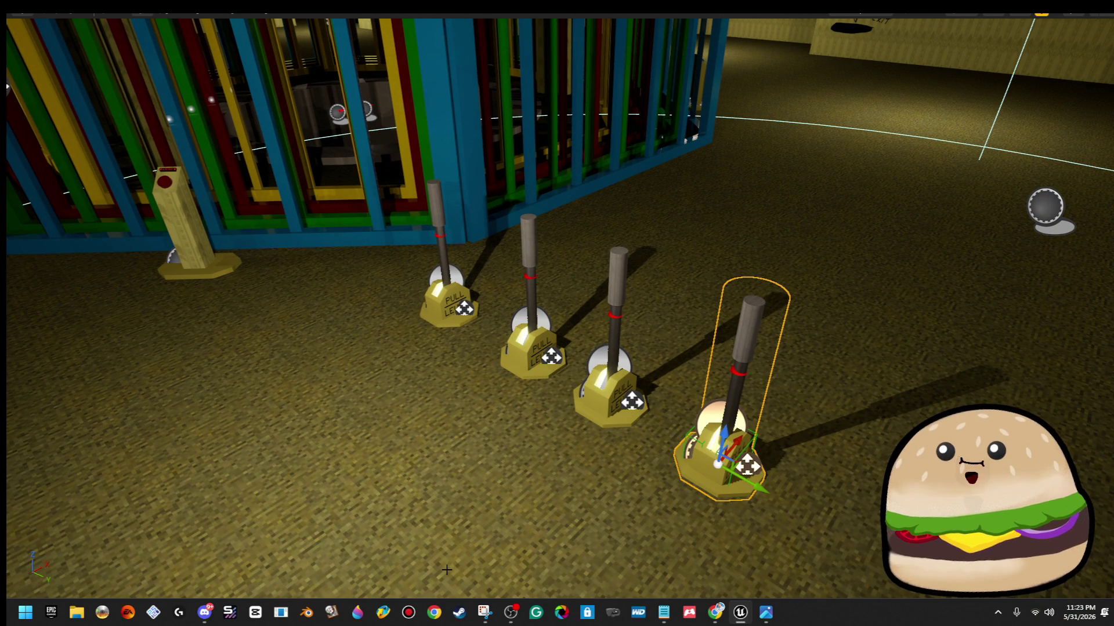
{"action": "left_click", "coordinate": [169, 215]}
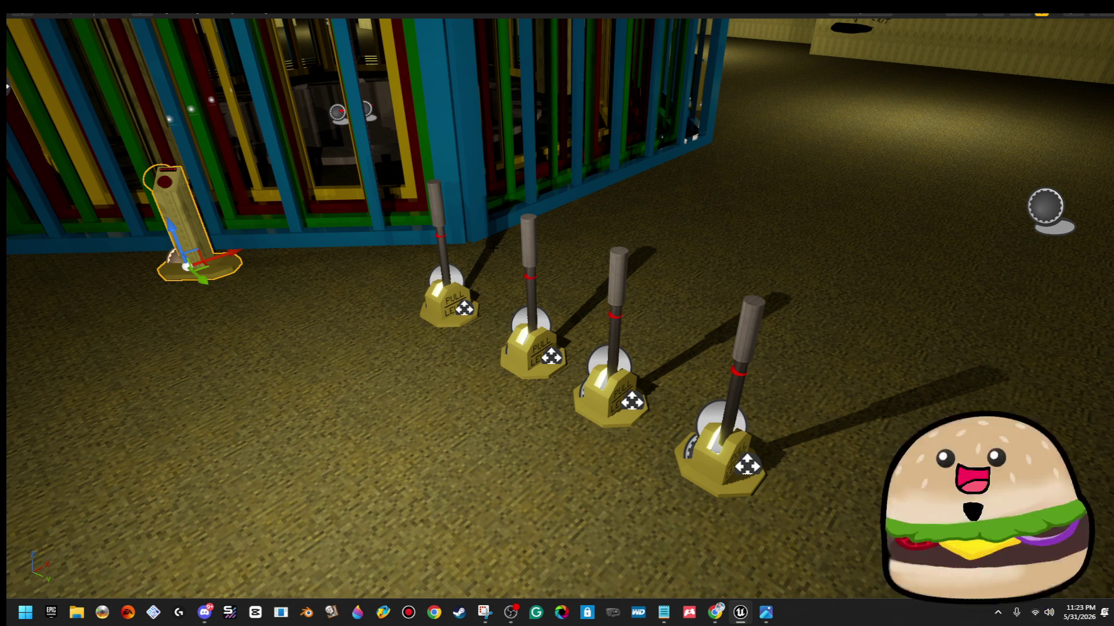
{"action": "left_click", "coordinate": [455, 297]}
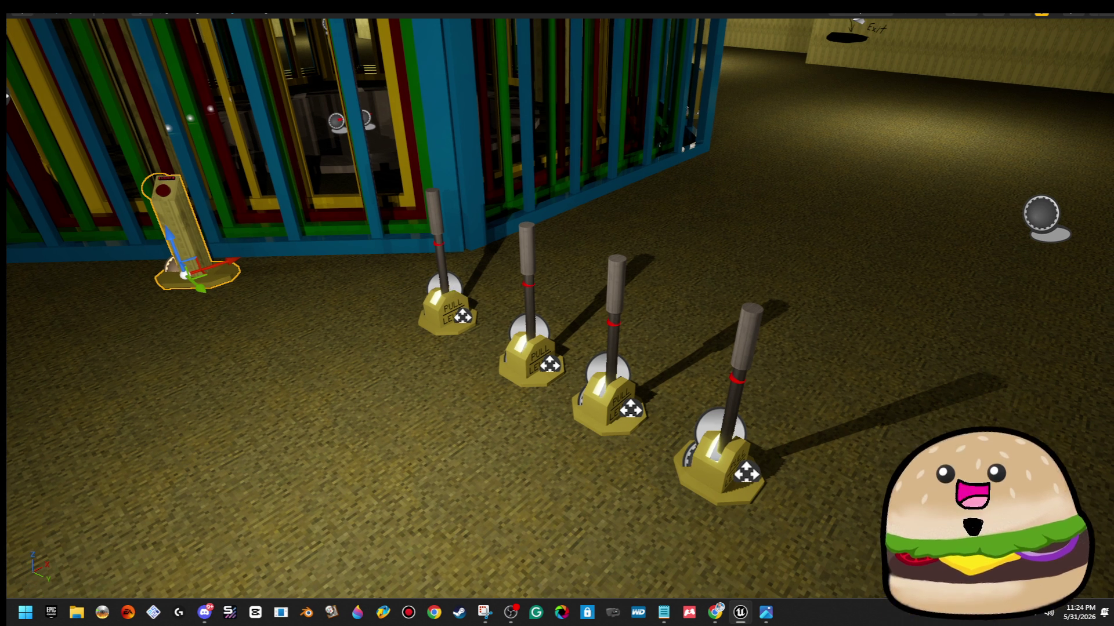
{"action": "right_click", "coordinate": [454, 297]}
{"action": "left_click", "coordinate": [522, 261]}
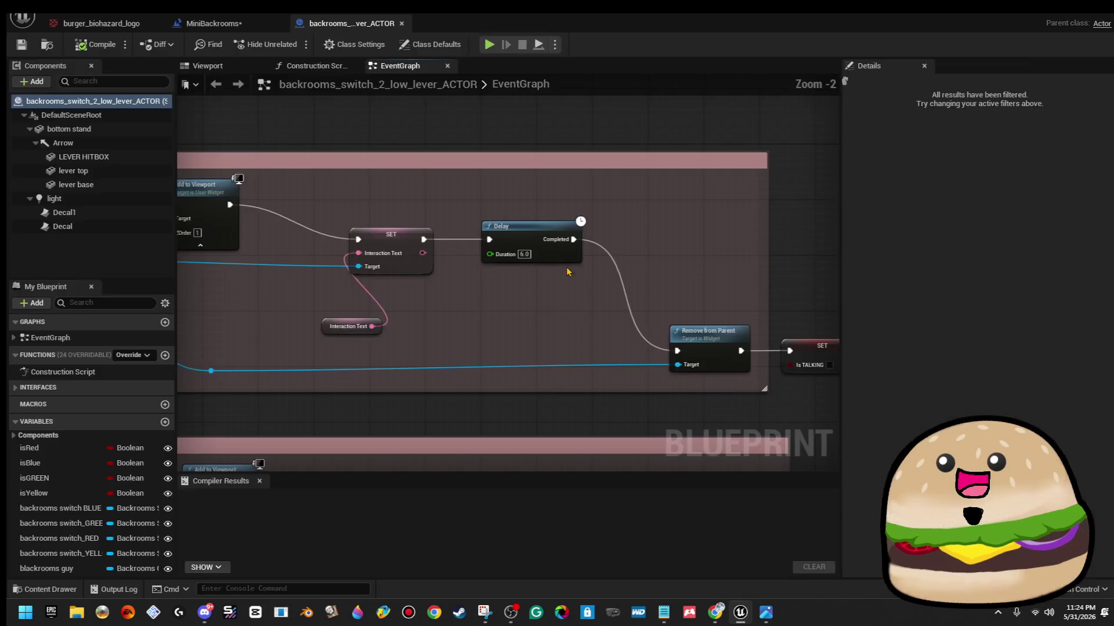
{"action": "left_click", "coordinate": [207, 65]}
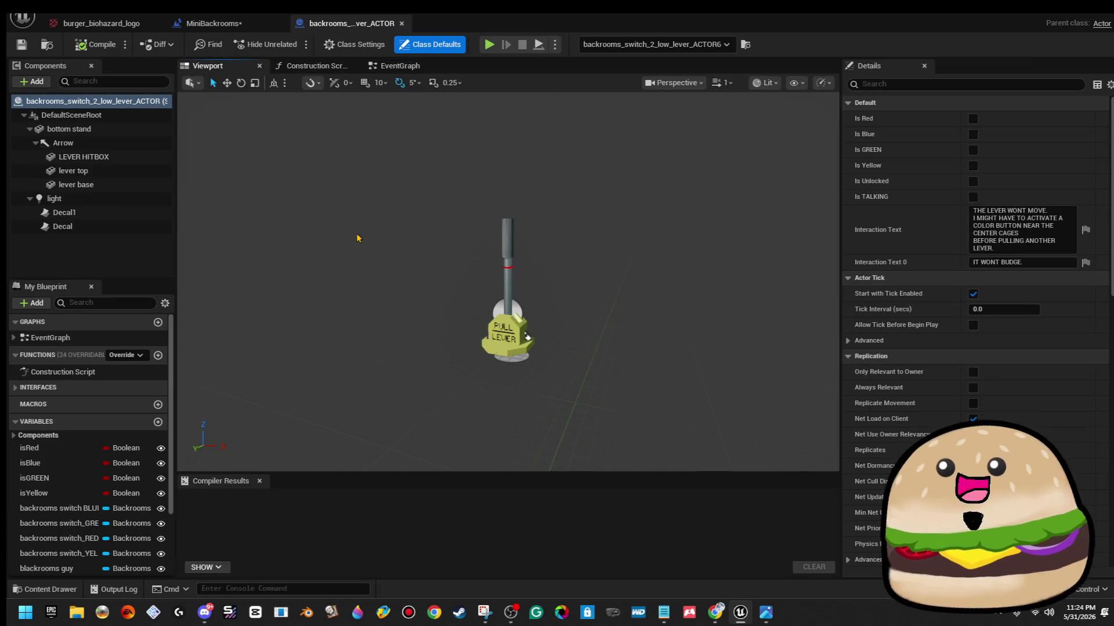
{"action": "scroll", "coordinate": [603, 315], "scroll_direction": "up", "scroll_amount": 8}
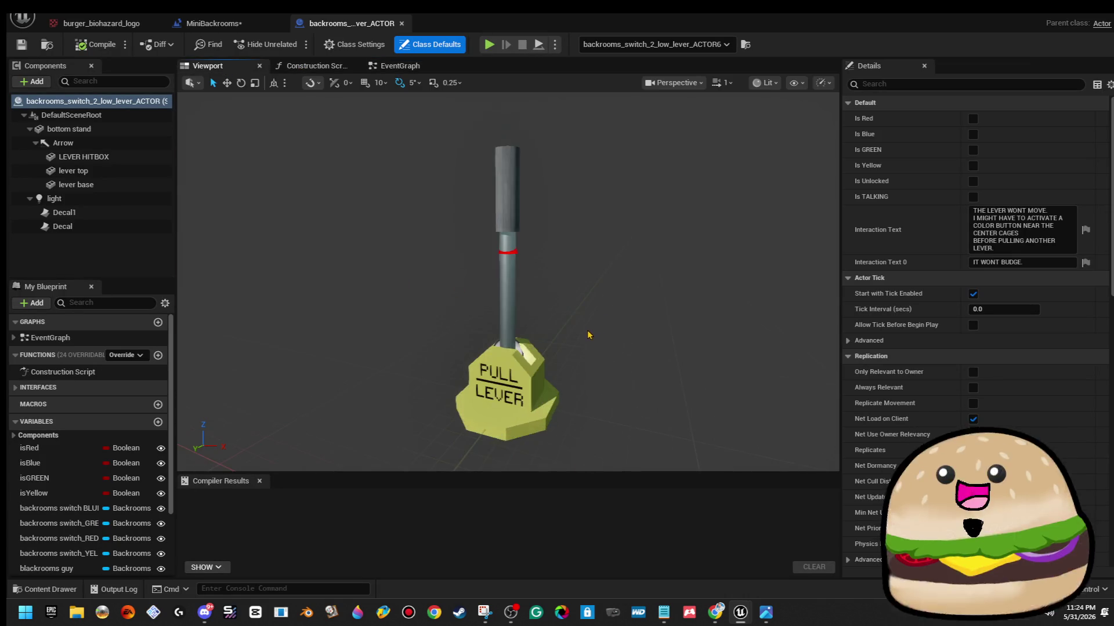
{"action": "scroll", "coordinate": [554, 314], "scroll_direction": "down", "scroll_amount": 5}
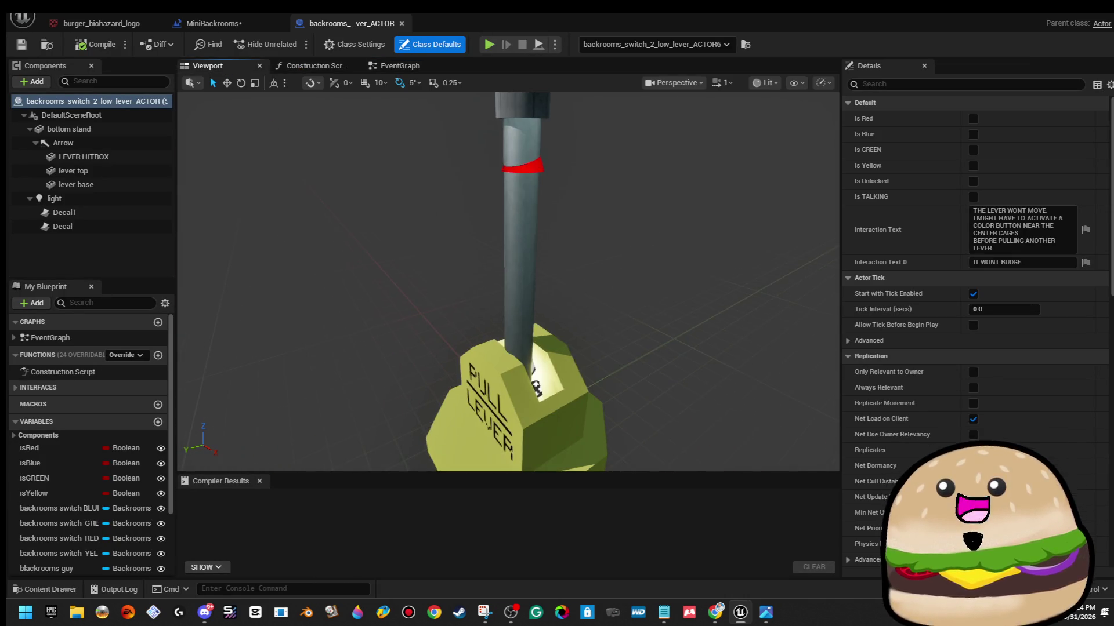
{"action": "left_click", "coordinate": [512, 276]}
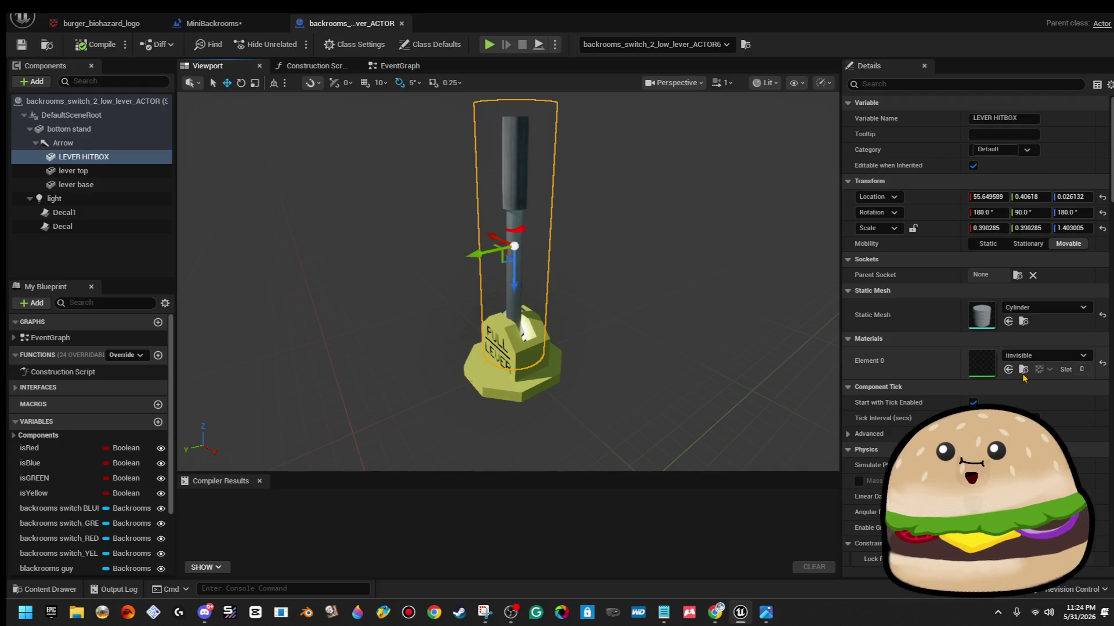
{"action": "left_click", "coordinate": [87, 173]}
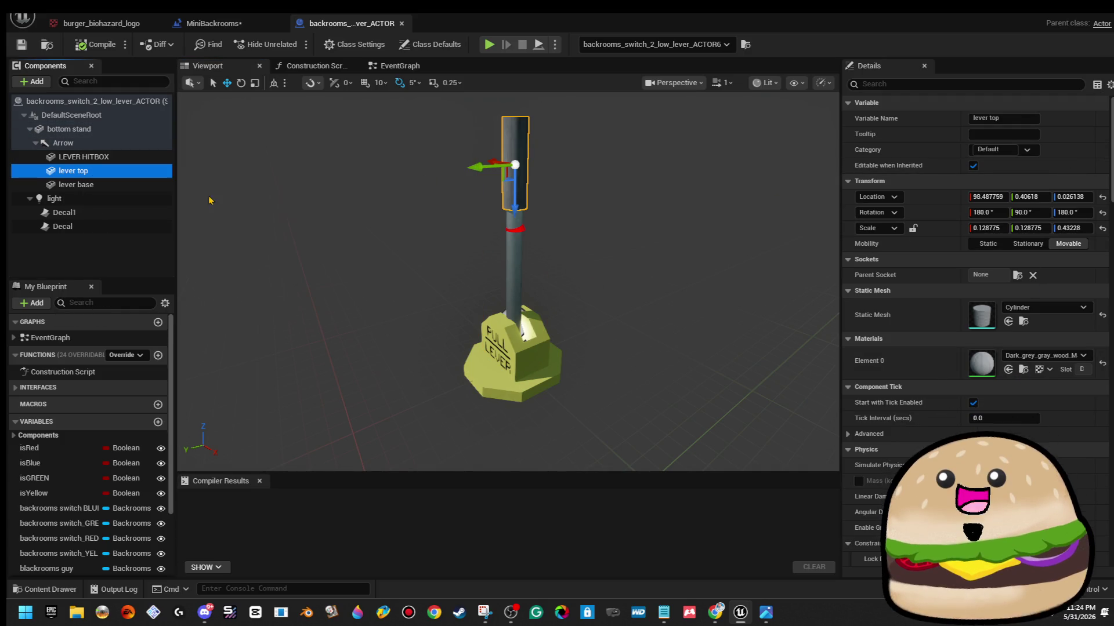
{"action": "left_click", "coordinate": [595, 196]}
{"action": "key", "text": "f"}
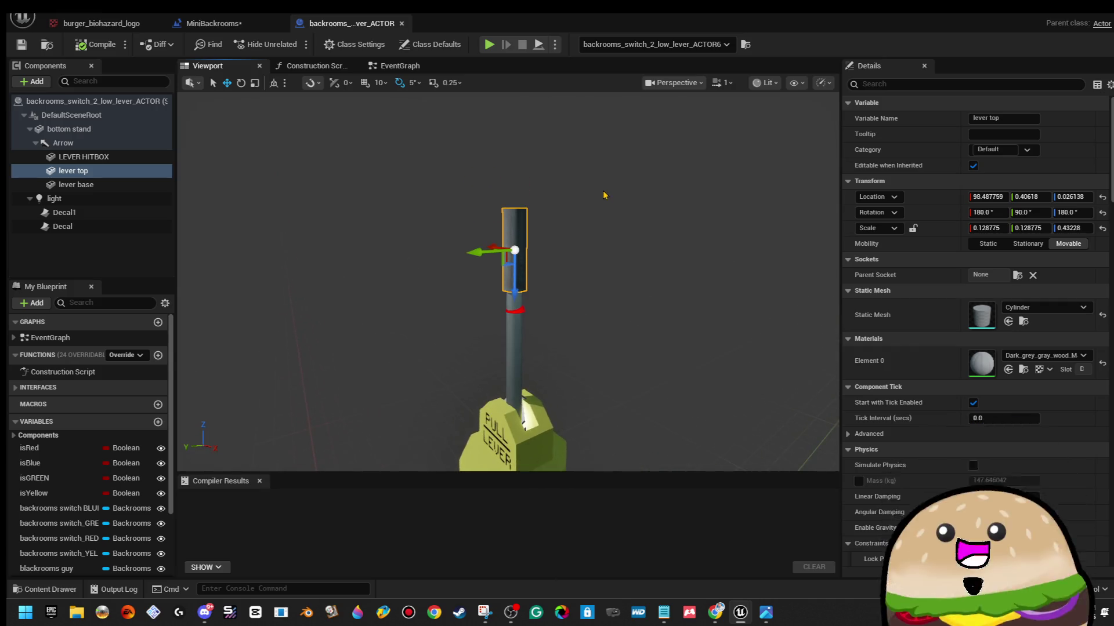
{"action": "scroll", "coordinate": [603, 195], "scroll_direction": "up", "scroll_amount": 5}
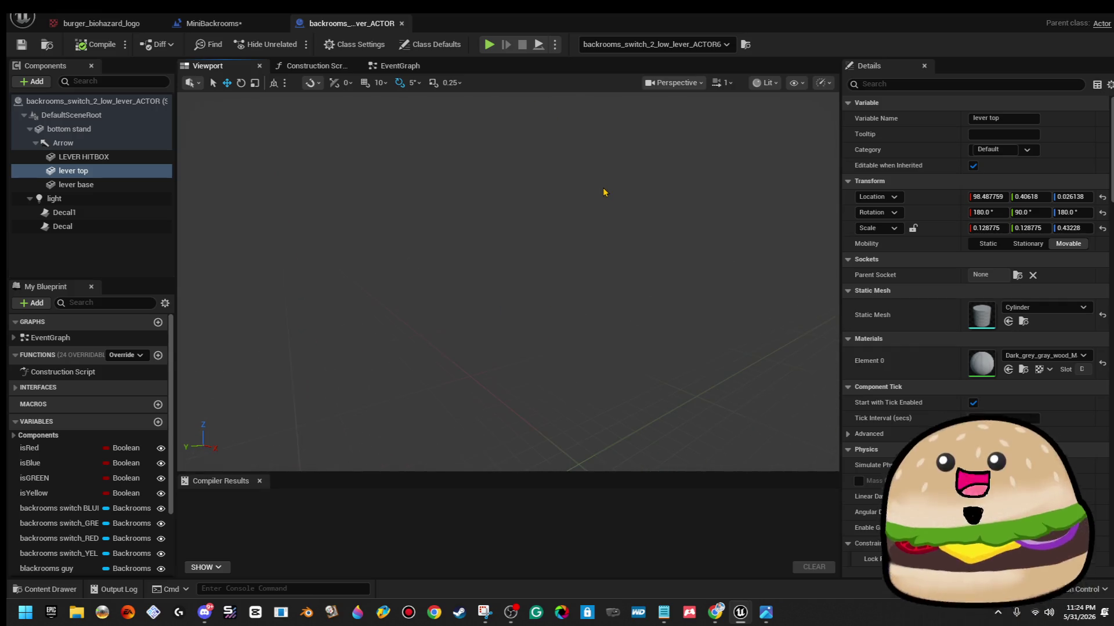
{"action": "scroll", "coordinate": [601, 192], "scroll_direction": "down", "scroll_amount": 5}
{"action": "scroll", "coordinate": [592, 192], "scroll_direction": "up", "scroll_amount": 1}
{"action": "scroll", "coordinate": [591, 191], "scroll_direction": "down", "scroll_amount": 1}
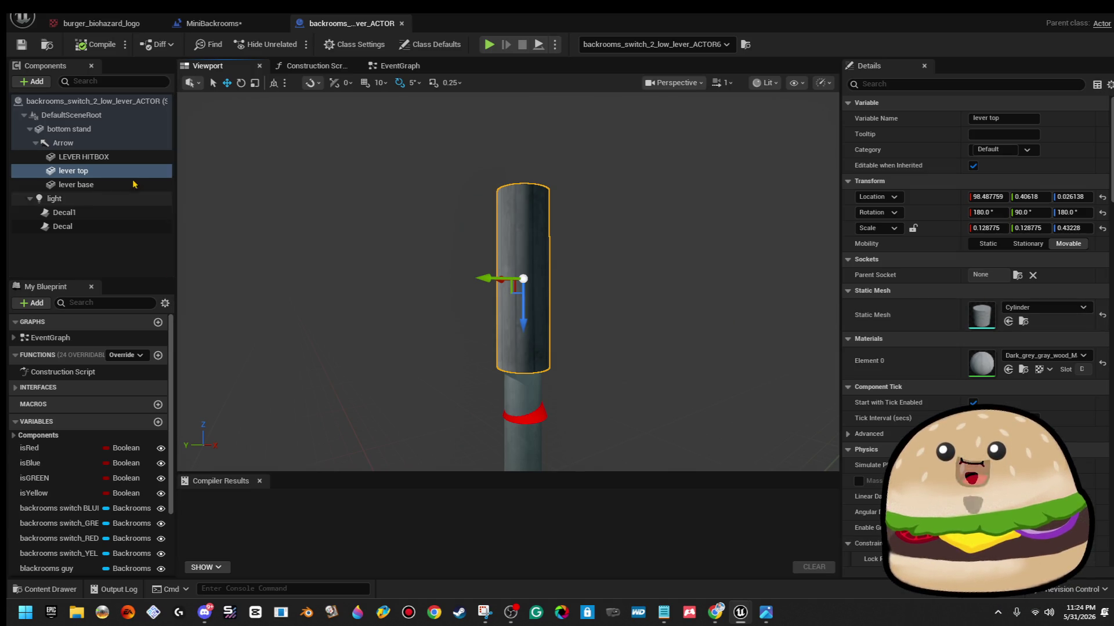
{"action": "left_click", "coordinate": [135, 184]}
{"action": "key", "text": "f"}
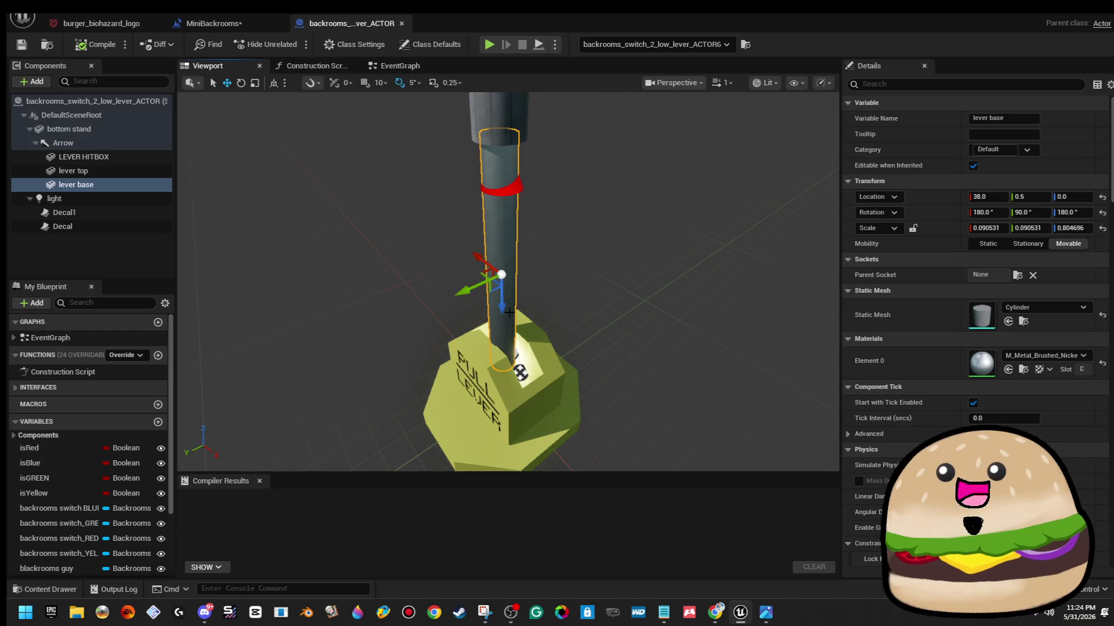
{"action": "left_click", "coordinate": [508, 372]}
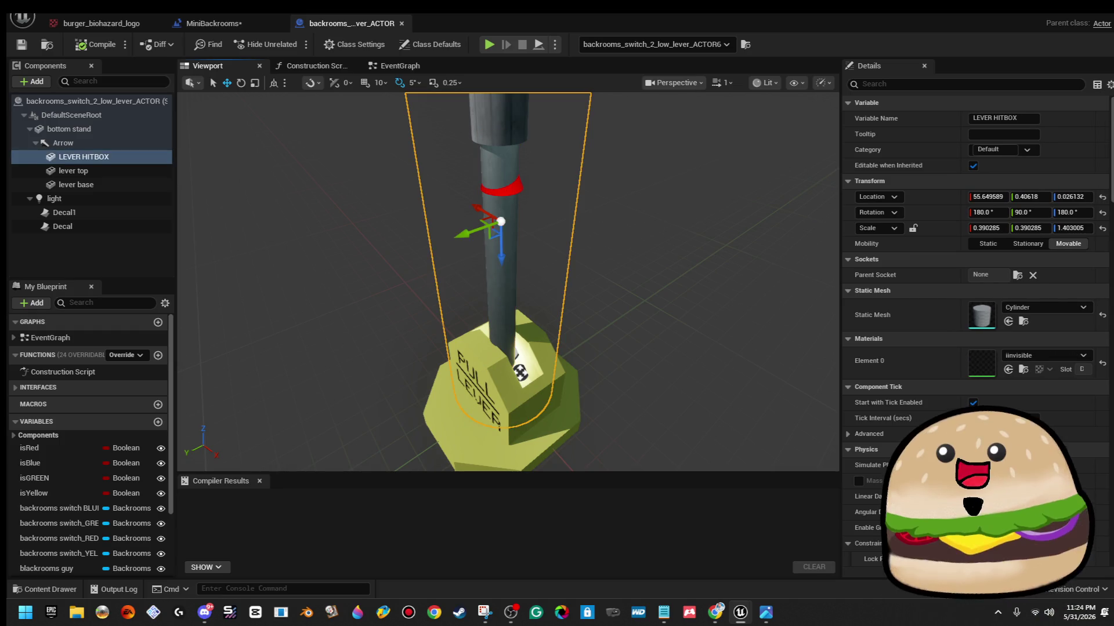
{"action": "left_click", "coordinate": [476, 415]}
{"action": "key", "text": "f"}
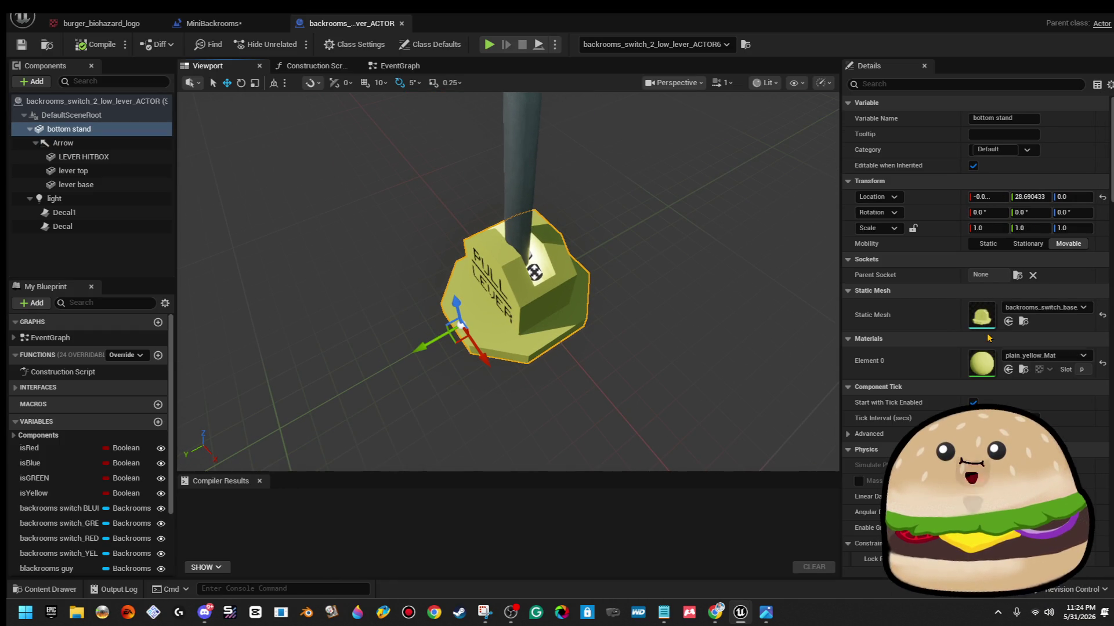
{"action": "double_click", "coordinate": [986, 323]}
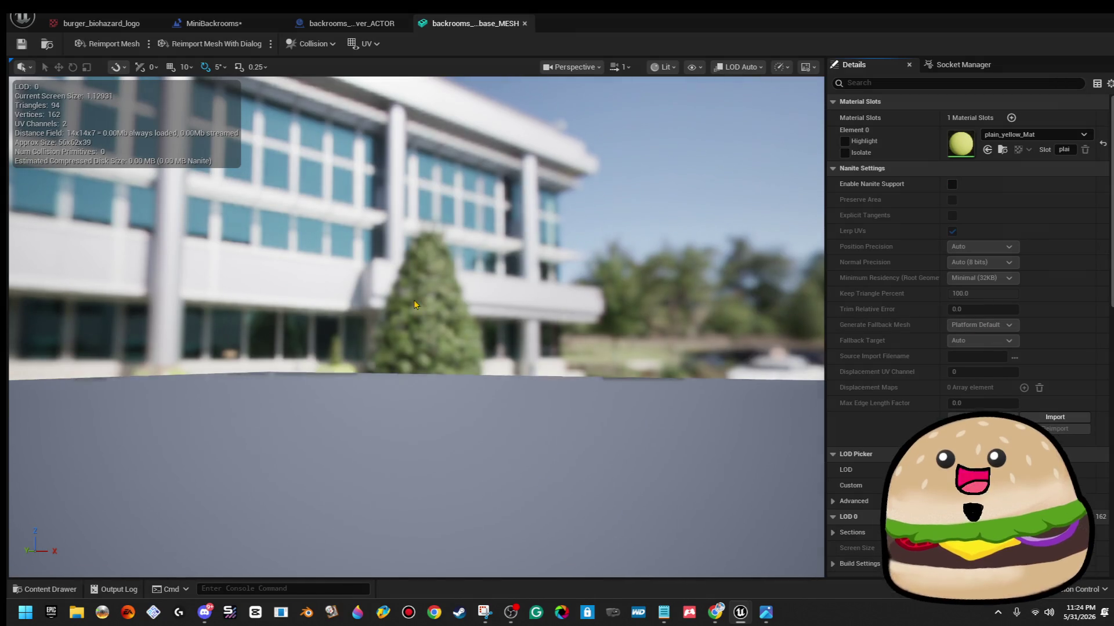
{"action": "key", "text": "f"}
{"action": "key", "text": "f"}
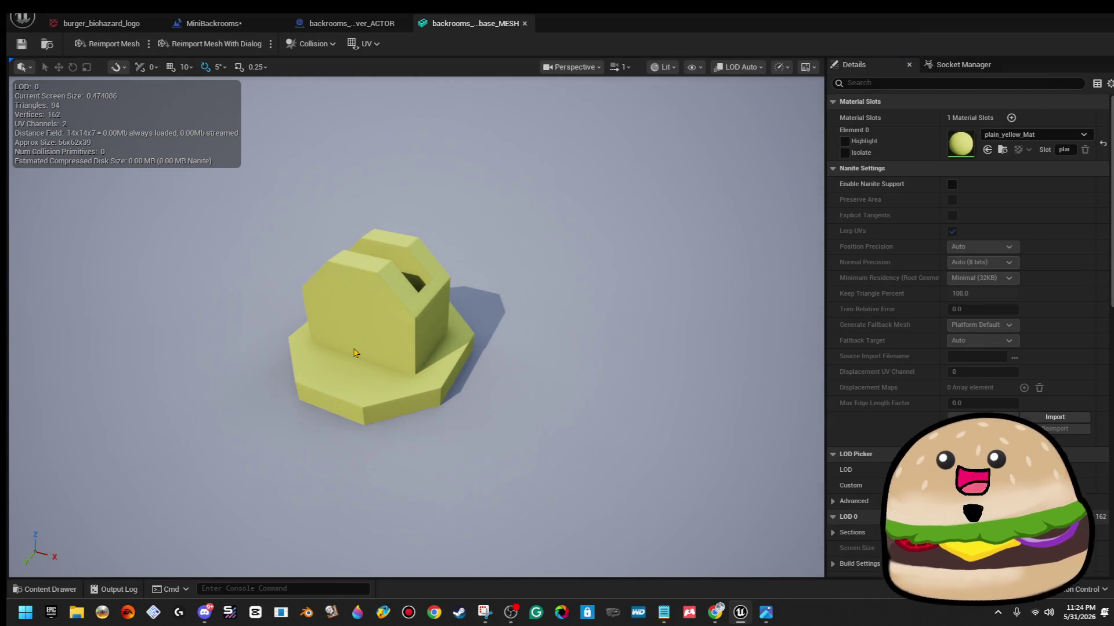
{"action": "mouse_move", "coordinate": [406, 290]}
{"action": "left_mouse_down"}
{"action": "mouse_move", "coordinate": [382, 287]}
{"action": "mouse_move", "coordinate": [365, 267]}
{"action": "mouse_move", "coordinate": [376, 63]}
{"action": "left_mouse_up"}
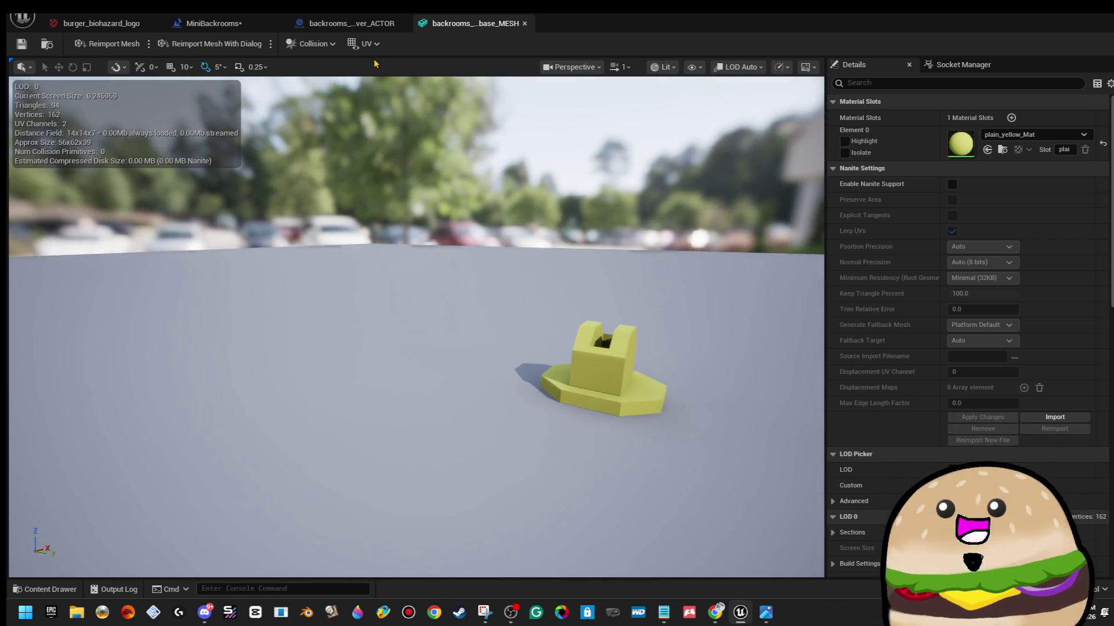
{"action": "left_click", "coordinate": [524, 23]}
{"action": "left_click_drag", "start_coordinate": [508, 282], "coordinate": [464, 273]}
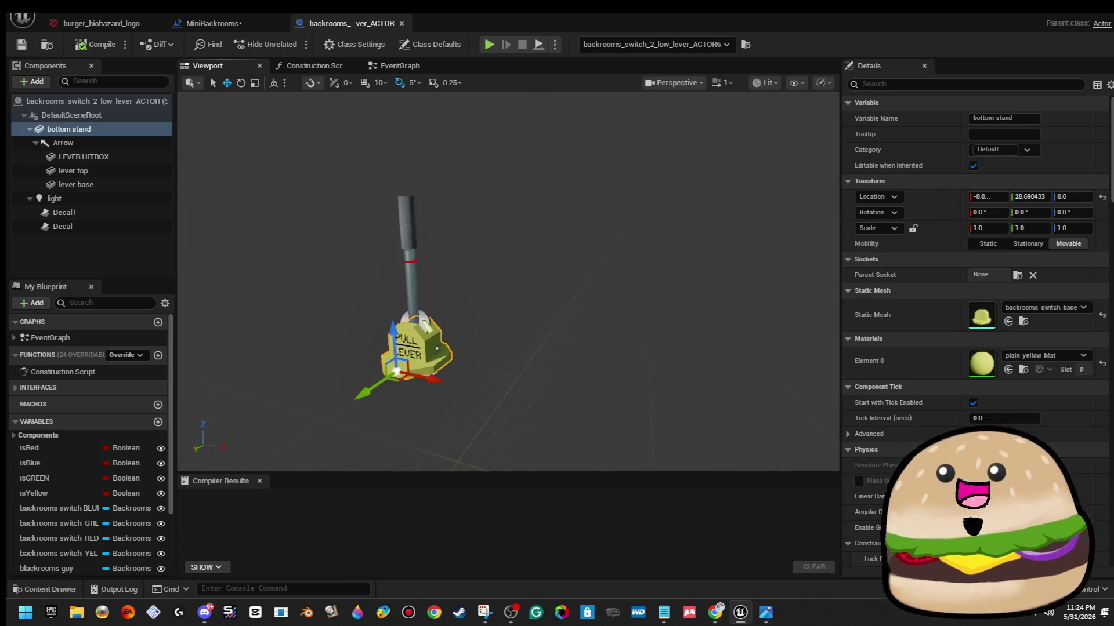
Select the lever's Arrow pivot and lower the viewport camera speed to 0.1.
{"action": "left_click_drag", "start_coordinate": [545, 197], "coordinate": [545, 198]}
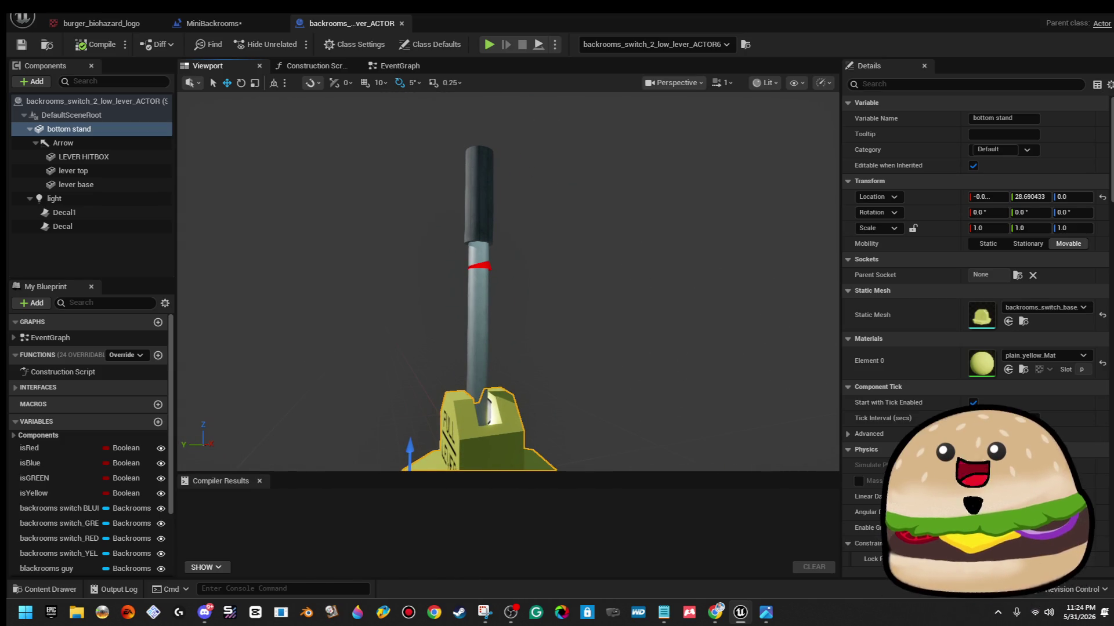
{"action": "left_click", "coordinate": [497, 275]}
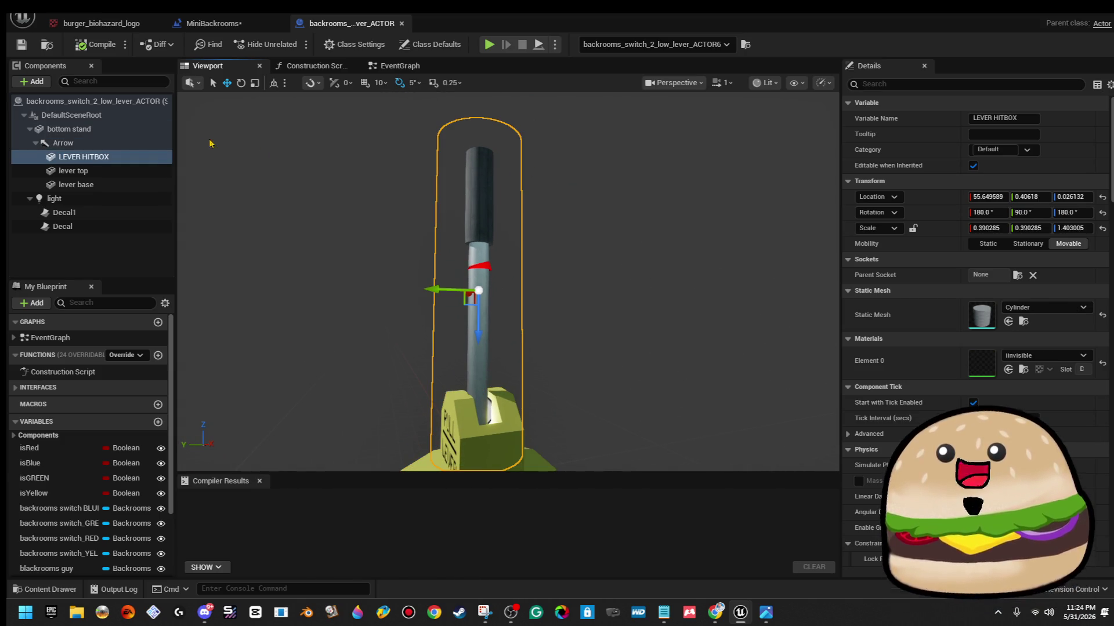
{"action": "left_click", "coordinate": [64, 143]}
{"action": "left_click_drag", "start_coordinate": [266, 224], "coordinate": [265, 224]}
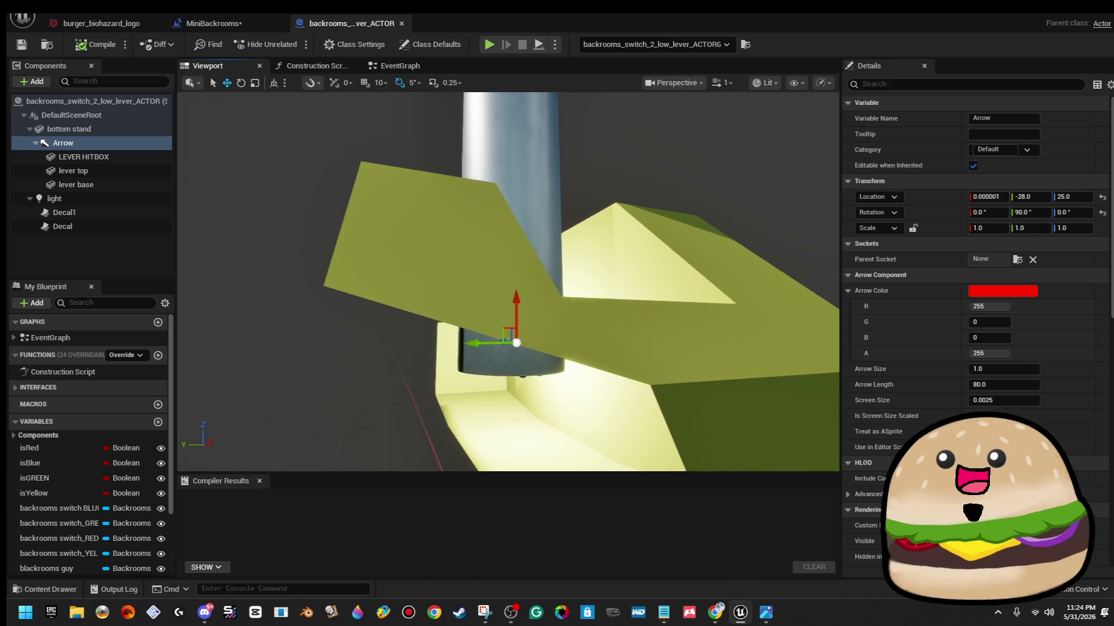
{"action": "left_click", "coordinate": [730, 83]}
{"action": "left_click_drag", "start_coordinate": [708, 116], "coordinate": [690, 119]}
{"action": "key", "text": "Escape"}
Rotate the lever forward around its Arrow pivot with the rotate gizmo, then undo it back upright.
{"action": "left_click_drag", "start_coordinate": [508, 282], "coordinate": [508, 282]}
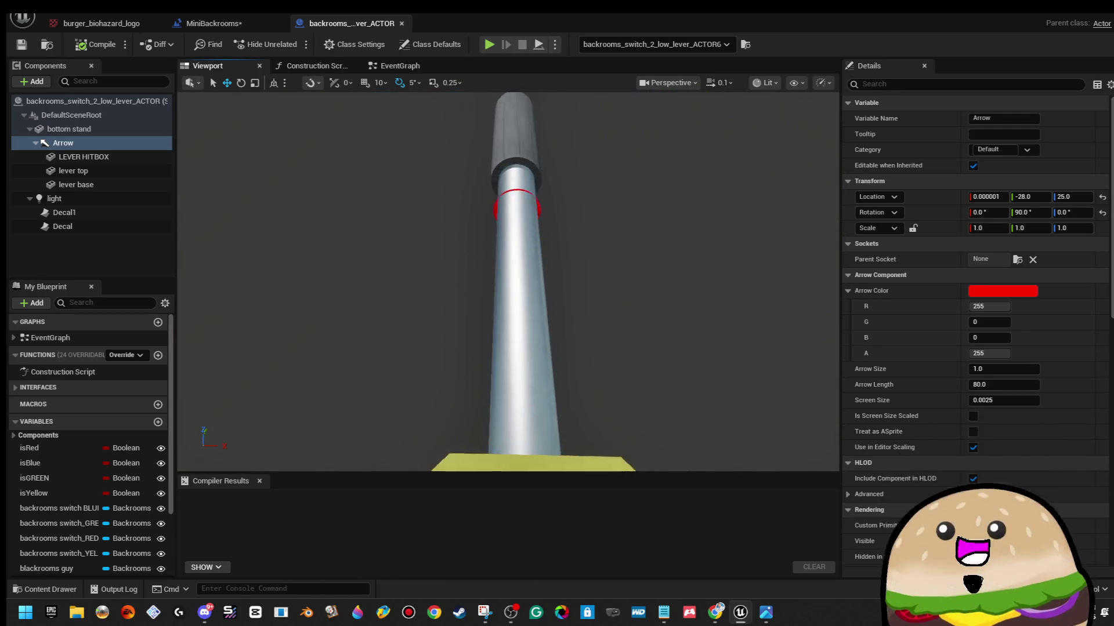
{"action": "left_click", "coordinate": [547, 256]}
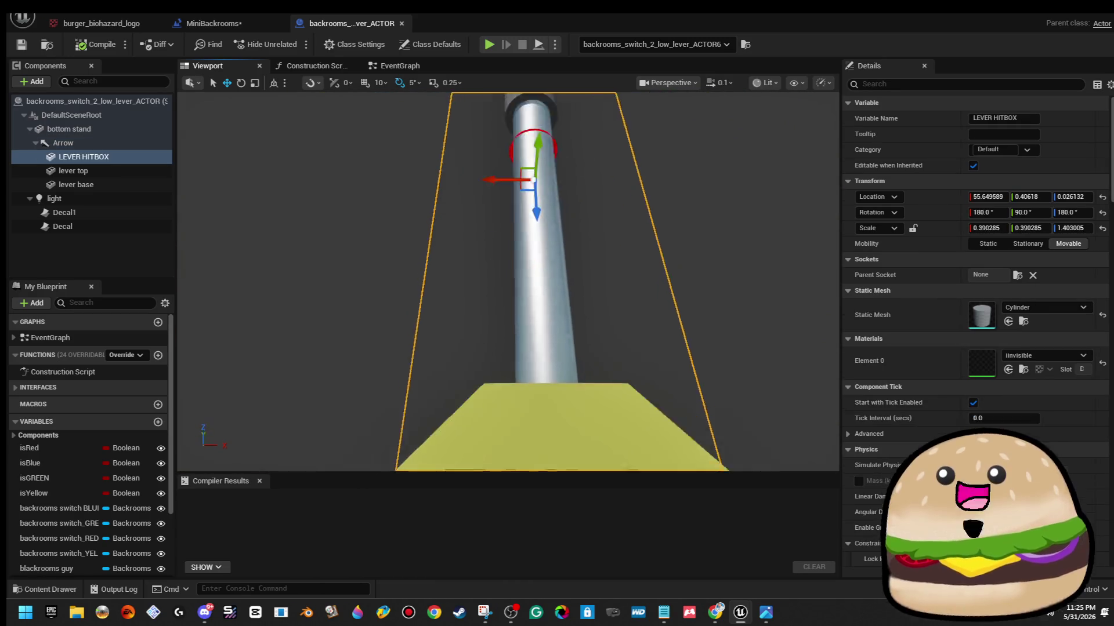
{"action": "left_click_drag", "start_coordinate": [551, 239], "coordinate": [551, 239]}
{"action": "left_click", "coordinate": [62, 143]}
{"action": "key", "text": "e"}
{"action": "mouse_move", "coordinate": [609, 299]}
{"action": "left_mouse_down"}
{"action": "mouse_move", "coordinate": [552, 294]}
{"action": "mouse_move", "coordinate": [525, 324]}
{"action": "mouse_move", "coordinate": [564, 276]}
{"action": "left_mouse_up"}
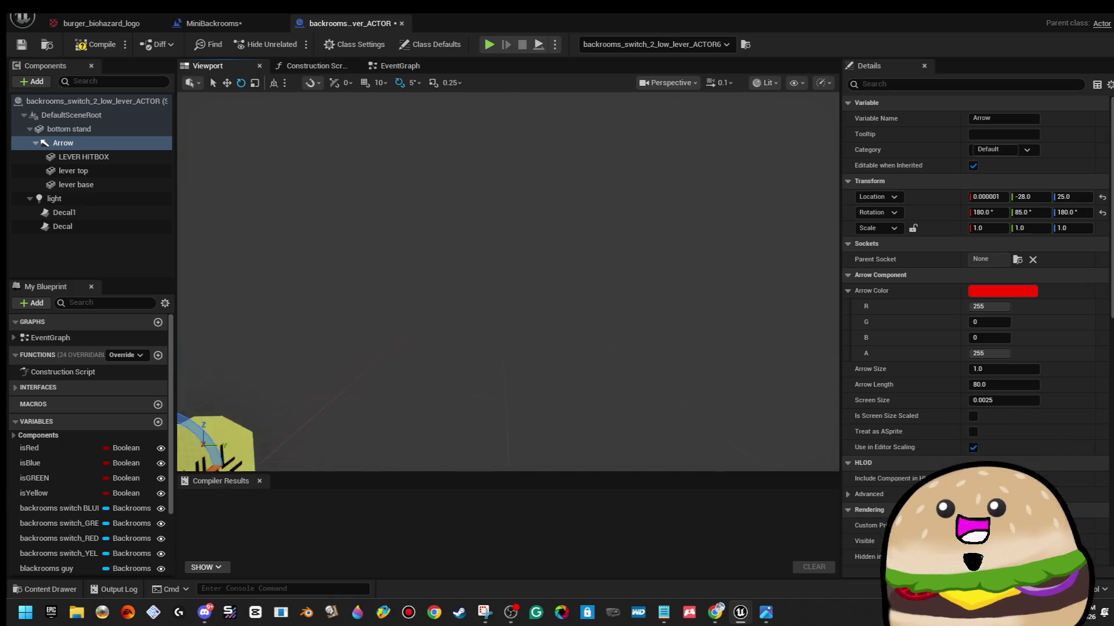
{"action": "scroll", "coordinate": [551, 290], "scroll_direction": "up", "scroll_amount": 5}
{"action": "scroll", "coordinate": [508, 282], "scroll_direction": "down", "scroll_amount": 6}
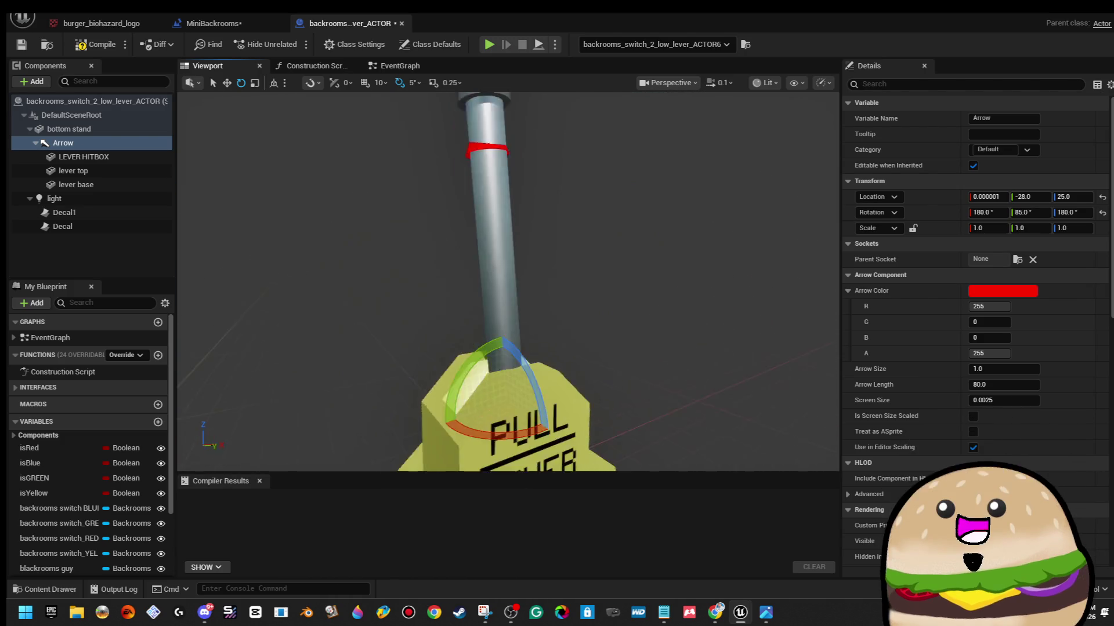
{"action": "mouse_move", "coordinate": [504, 355]}
{"action": "left_mouse_down"}
{"action": "mouse_move", "coordinate": [481, 360]}
{"action": "mouse_move", "coordinate": [546, 368]}
{"action": "mouse_move", "coordinate": [455, 379]}
{"action": "mouse_move", "coordinate": [541, 364]}
{"action": "mouse_move", "coordinate": [443, 400]}
{"action": "mouse_move", "coordinate": [458, 371]}
{"action": "left_mouse_up"}
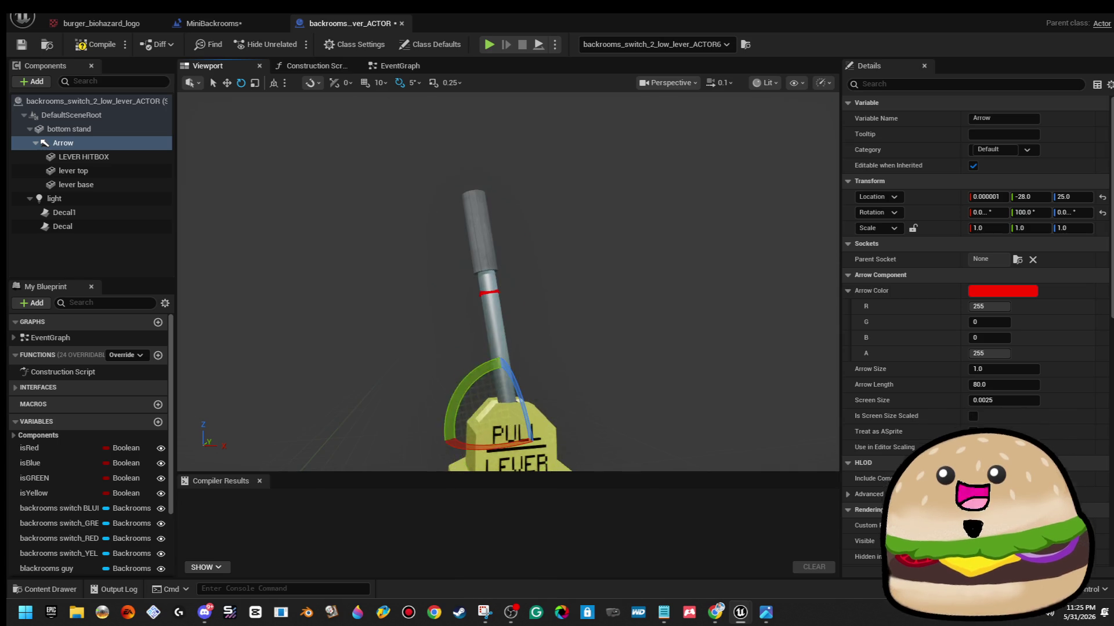
{"action": "scroll", "coordinate": [429, 360], "scroll_direction": "down", "scroll_amount": 3}
{"action": "key", "text": "ctrl+z"}
{"action": "key", "text": "ctrl+z"}
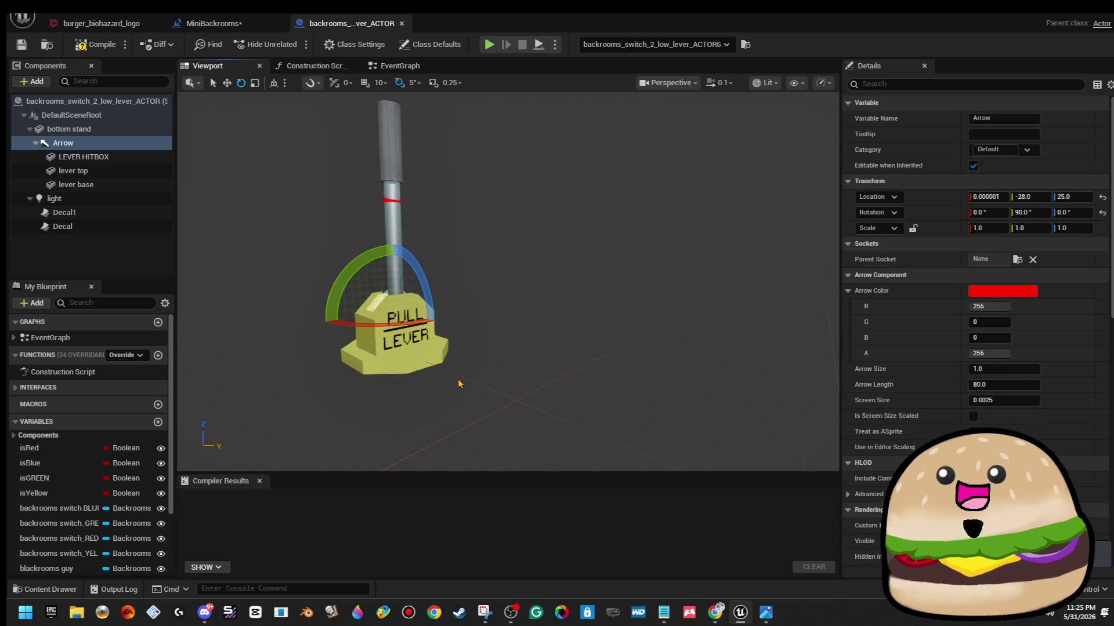
Open the lever blueprint's EventGraph and zoom out over its whole node network.
{"action": "left_click", "coordinate": [400, 65]}
{"action": "scroll", "coordinate": [580, 232], "scroll_direction": "down", "scroll_amount": 8}
{"action": "scroll", "coordinate": [580, 251], "scroll_direction": "down", "scroll_amount": 1}
{"action": "mouse_move", "coordinate": [581, 250]}
{"action": "left_mouse_down"}
{"action": "mouse_move", "coordinate": [551, 304]}
{"action": "mouse_move", "coordinate": [511, 314]}
{"action": "left_mouse_up"}
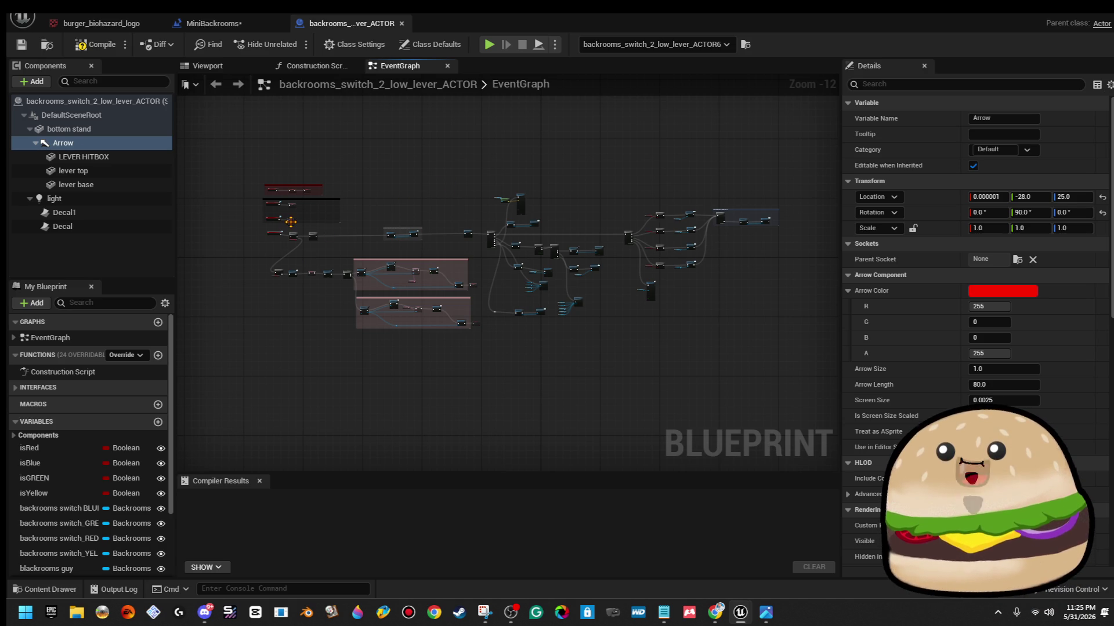
Select the Is Unlocked node to review it in Details beside the BeginPlay nodes.
{"action": "scroll", "coordinate": [282, 189], "scroll_direction": "up", "scroll_amount": 13}
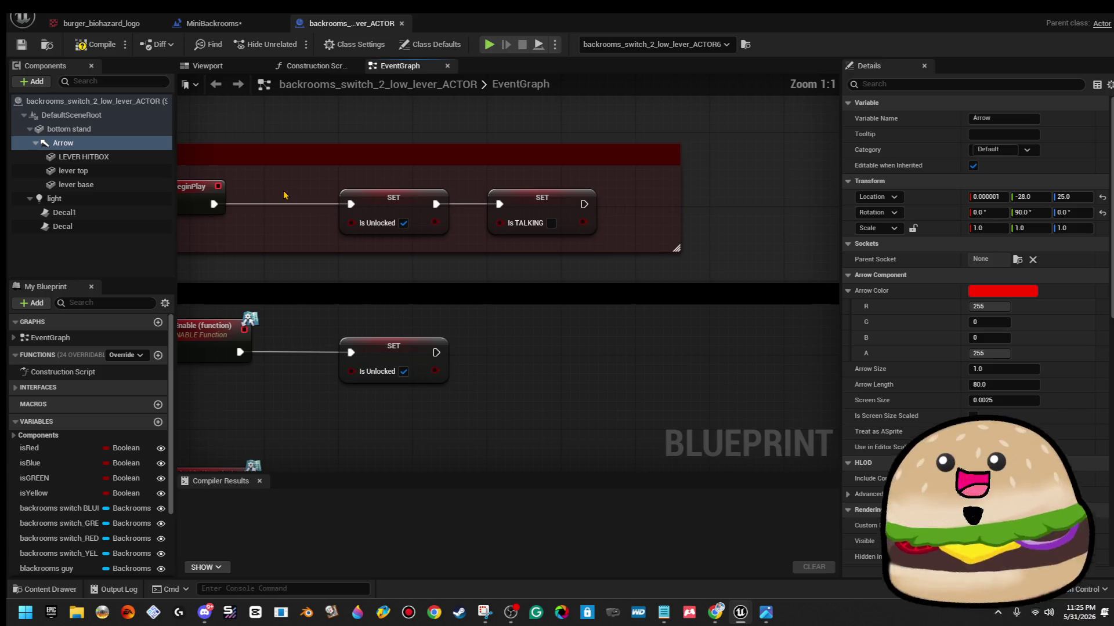
{"action": "left_click", "coordinate": [389, 248]}
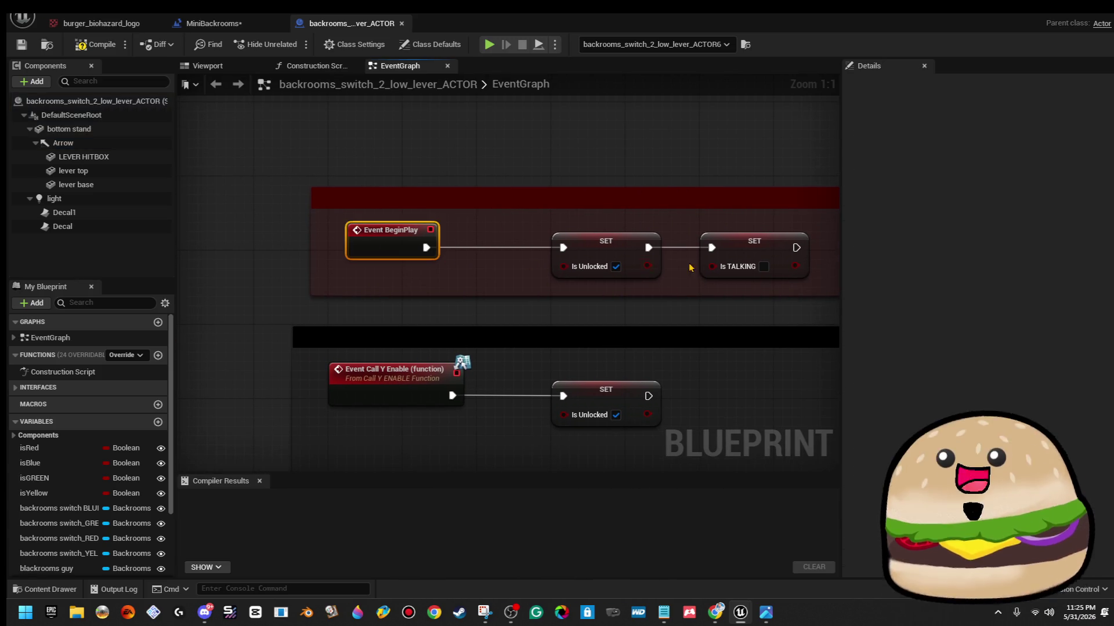
{"action": "left_click", "coordinate": [610, 243]}
{"action": "mouse_move", "coordinate": [610, 243]}
{"action": "left_mouse_down"}
{"action": "mouse_move", "coordinate": [521, 224]}
{"action": "mouse_move", "coordinate": [516, 213]}
{"action": "mouse_move", "coordinate": [519, 231]}
{"action": "left_mouse_up"}
{"action": "left_click", "coordinate": [681, 227]}
{"action": "left_click", "coordinate": [697, 119]}
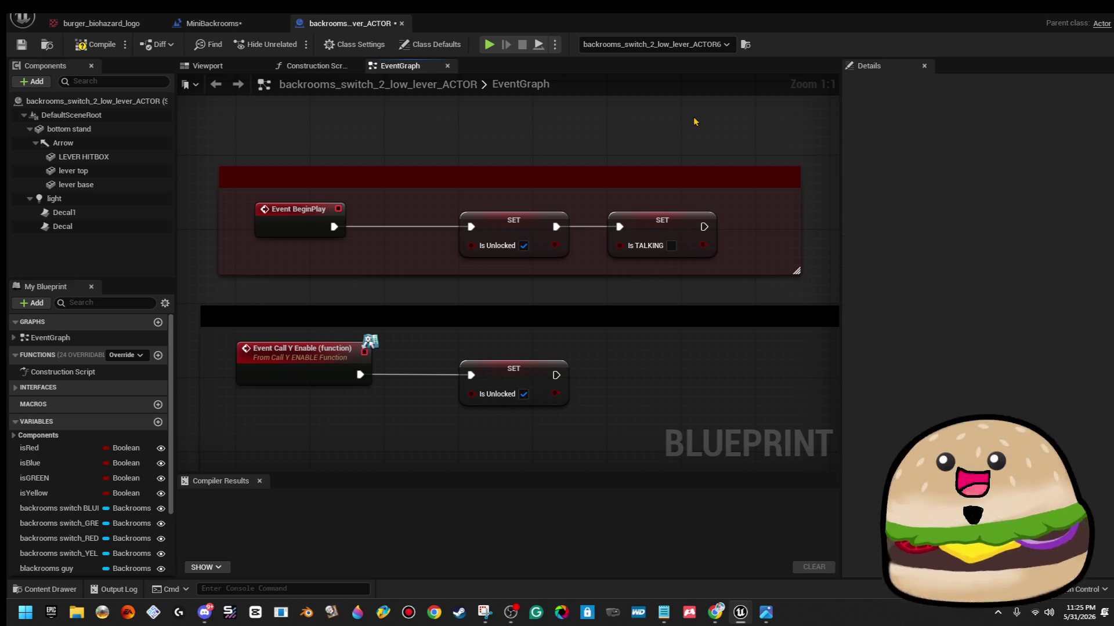
Inspect the Is TALKING and Event interact nodes and move the Is Unlocked getter beside the Branch.
{"action": "scroll", "coordinate": [695, 121], "scroll_direction": "down", "scroll_amount": 4}
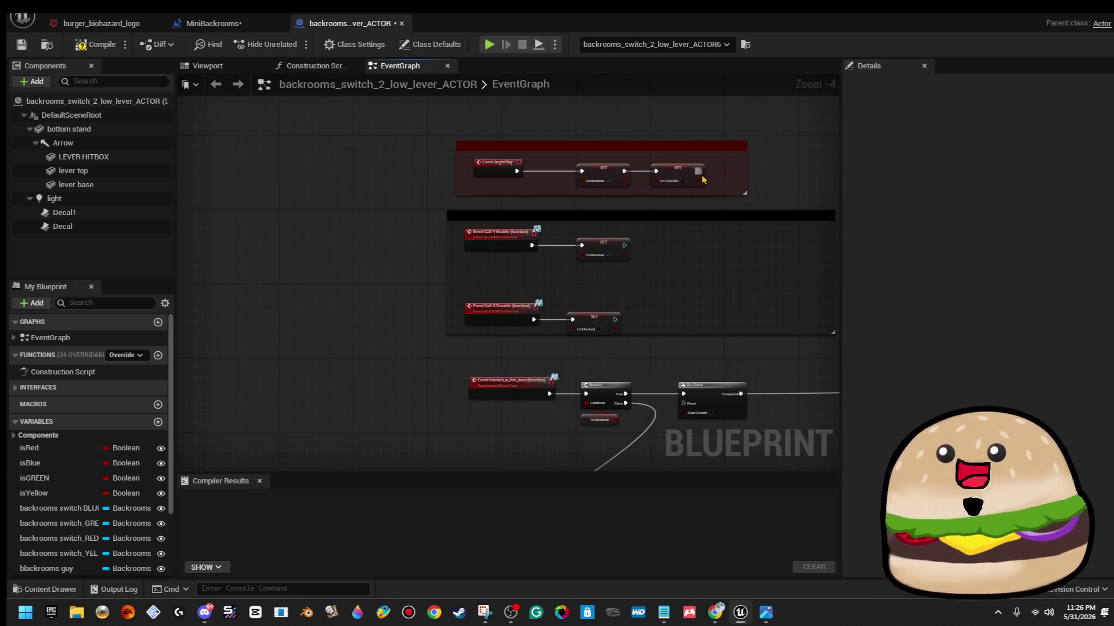
{"action": "scroll", "coordinate": [703, 180], "scroll_direction": "up", "scroll_amount": 4}
{"action": "left_click", "coordinate": [683, 175]}
{"action": "scroll", "coordinate": [696, 226], "scroll_direction": "down", "scroll_amount": 4}
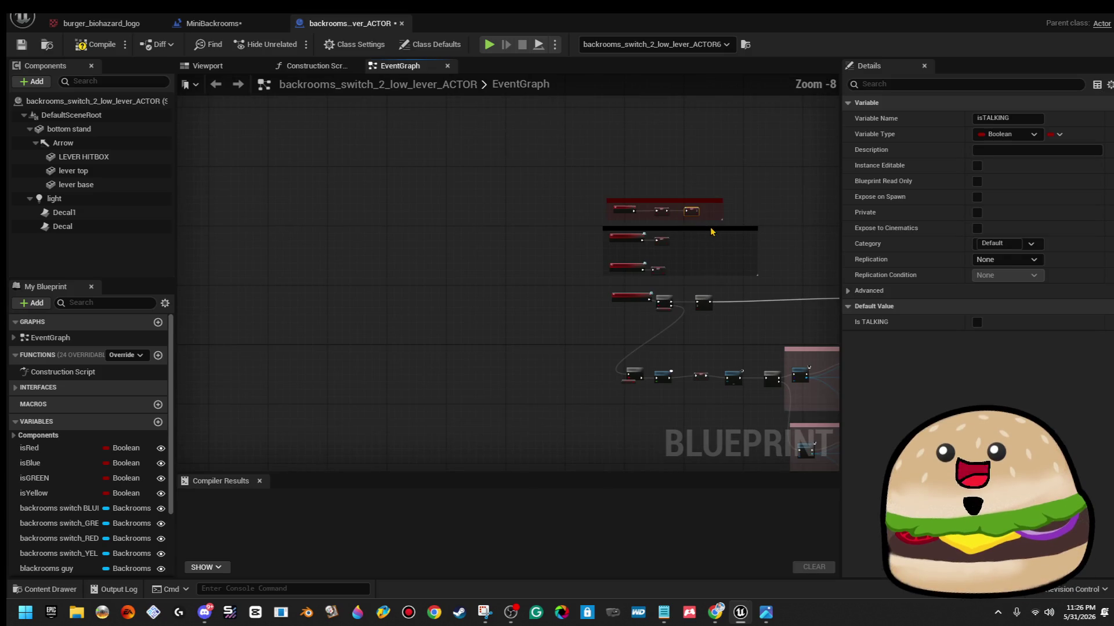
{"action": "scroll", "coordinate": [477, 231], "scroll_direction": "up", "scroll_amount": 3}
{"action": "left_click", "coordinate": [346, 328]}
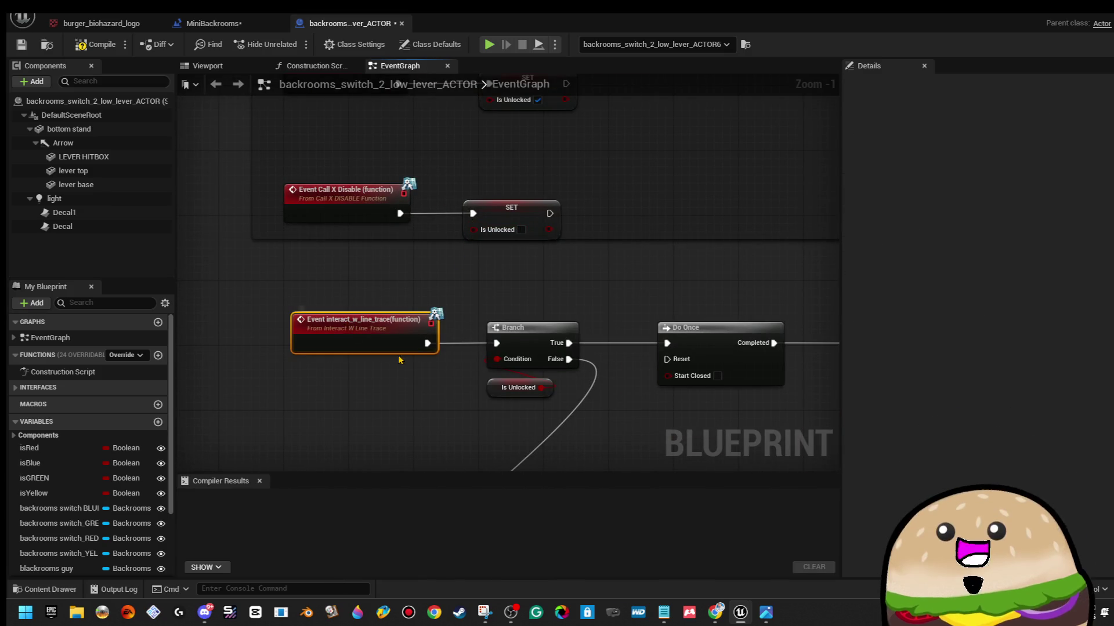
{"action": "mouse_move", "coordinate": [475, 268]}
{"action": "left_mouse_down"}
{"action": "mouse_move", "coordinate": [455, 300]}
{"action": "mouse_move", "coordinate": [476, 307]}
{"action": "mouse_move", "coordinate": [483, 268]}
{"action": "left_mouse_up"}
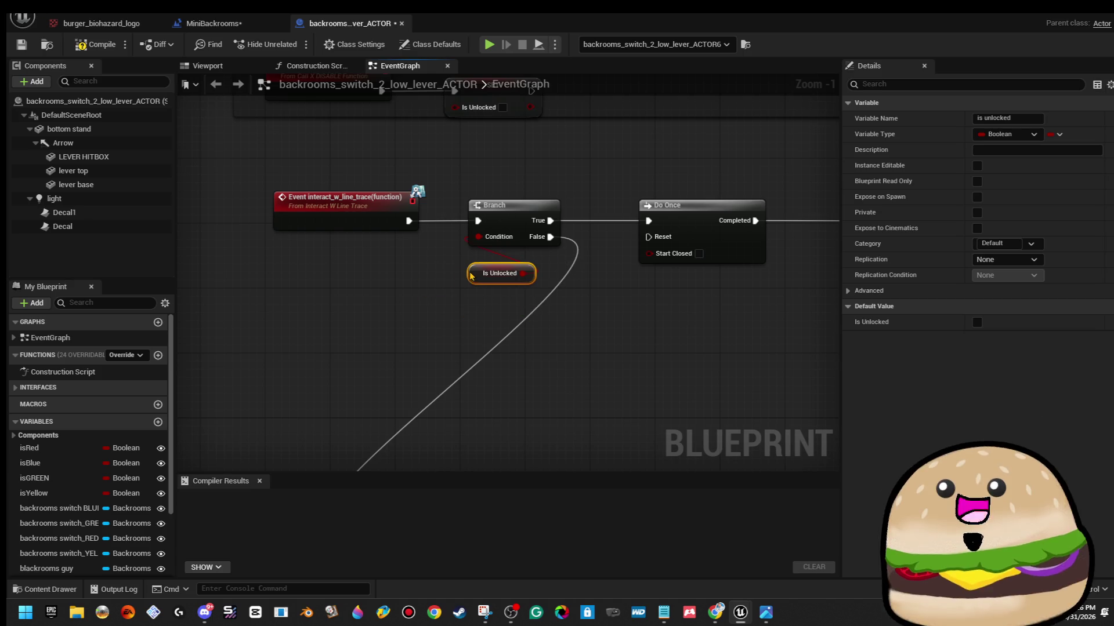
{"action": "scroll", "coordinate": [537, 259], "scroll_direction": "down", "scroll_amount": 2}
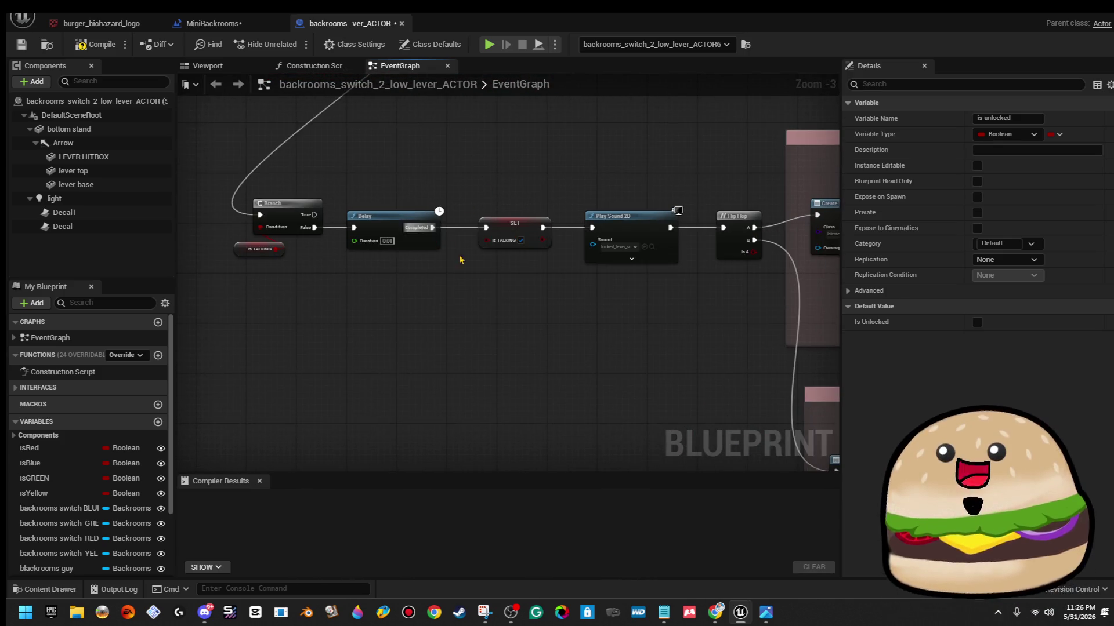
{"action": "scroll", "coordinate": [515, 290], "scroll_direction": "up", "scroll_amount": 4}
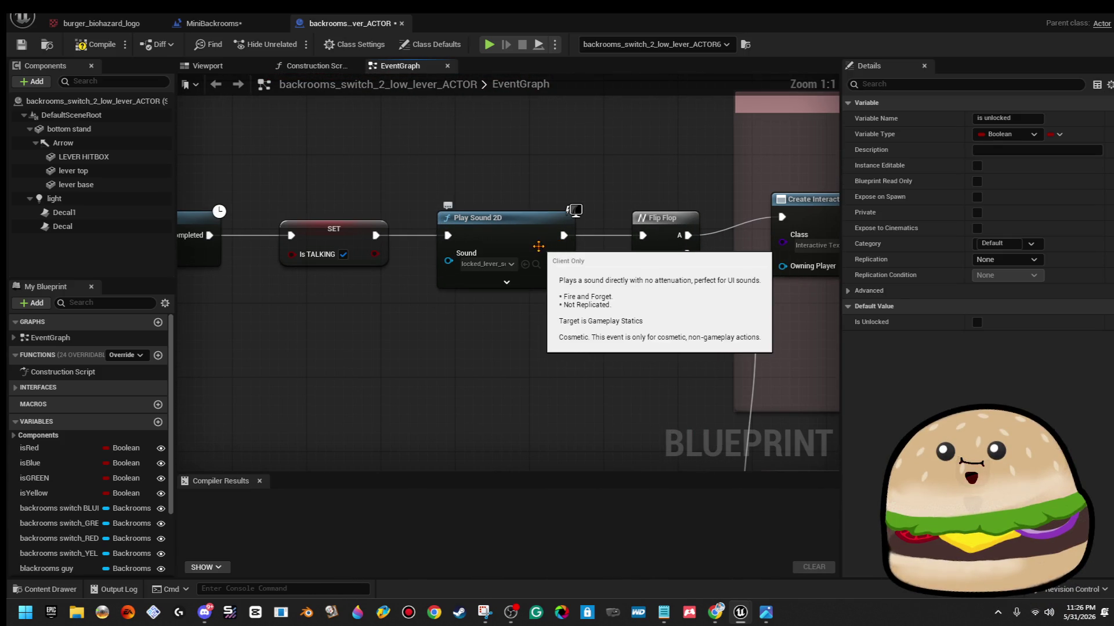
{"action": "left_click", "coordinate": [505, 265]}
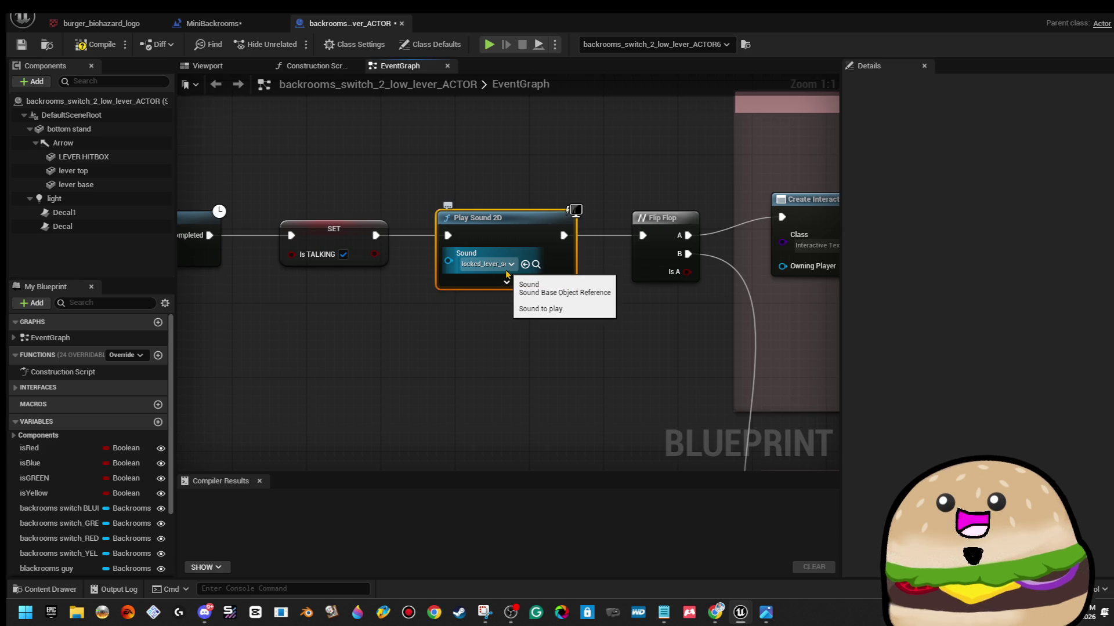
{"action": "left_click", "coordinate": [509, 264]}
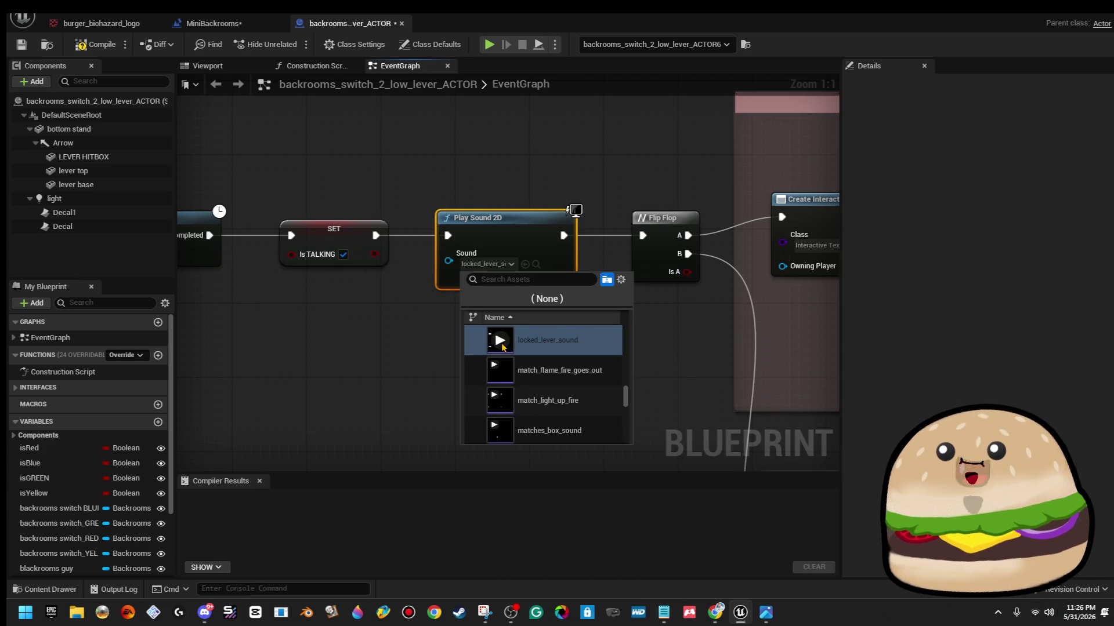
{"action": "left_click", "coordinate": [693, 323]}
{"action": "left_click_drag", "start_coordinate": [701, 326], "coordinate": [285, 296]}
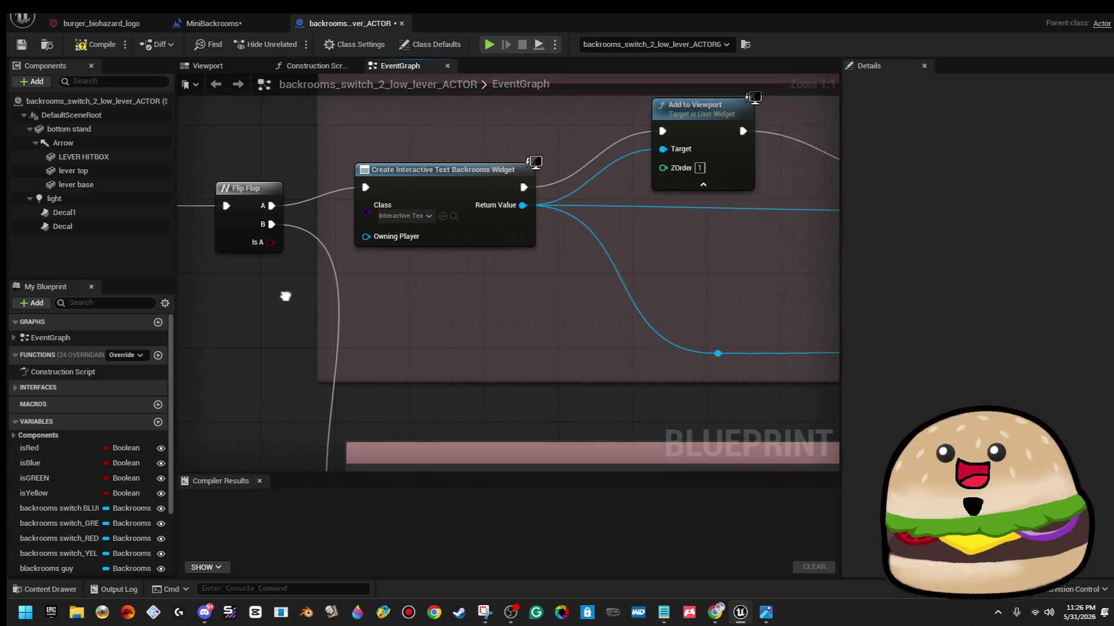
{"action": "scroll", "coordinate": [285, 296], "scroll_direction": "down", "scroll_amount": 3}
{"action": "scroll", "coordinate": [422, 192], "scroll_direction": "down", "scroll_amount": 2}
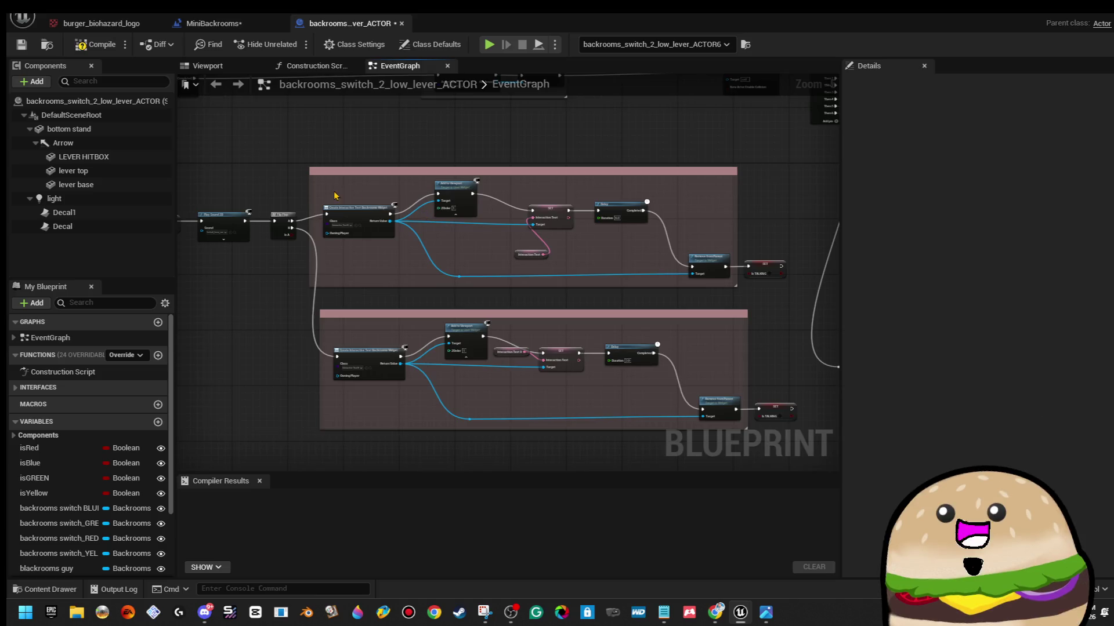
{"action": "scroll", "coordinate": [353, 247], "scroll_direction": "up", "scroll_amount": 5}
{"action": "left_click_drag", "start_coordinate": [497, 168], "coordinate": [434, 248]}
{"action": "left_click", "coordinate": [312, 236]}
{"action": "left_click_drag", "start_coordinate": [700, 307], "coordinate": [168, 253]}
{"action": "left_click", "coordinate": [463, 175]}
{"action": "left_click_drag", "start_coordinate": [558, 302], "coordinate": [597, 266]}
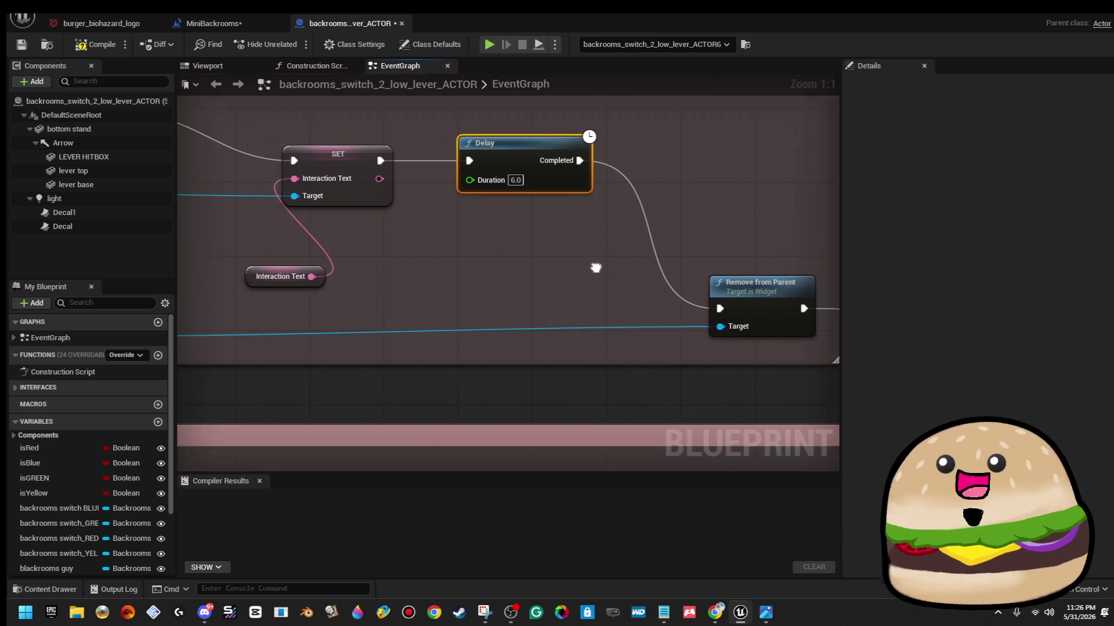
{"action": "left_click_drag", "start_coordinate": [666, 191], "coordinate": [609, 249]}
{"action": "left_click", "coordinate": [609, 250]}
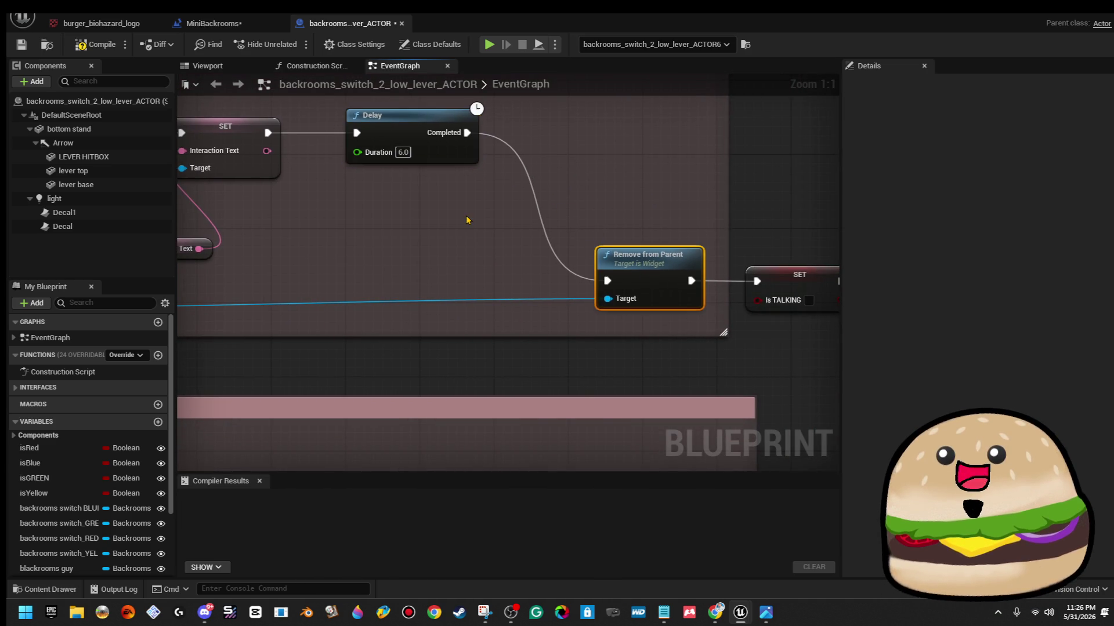
{"action": "left_click_drag", "start_coordinate": [470, 219], "coordinate": [749, 241]}
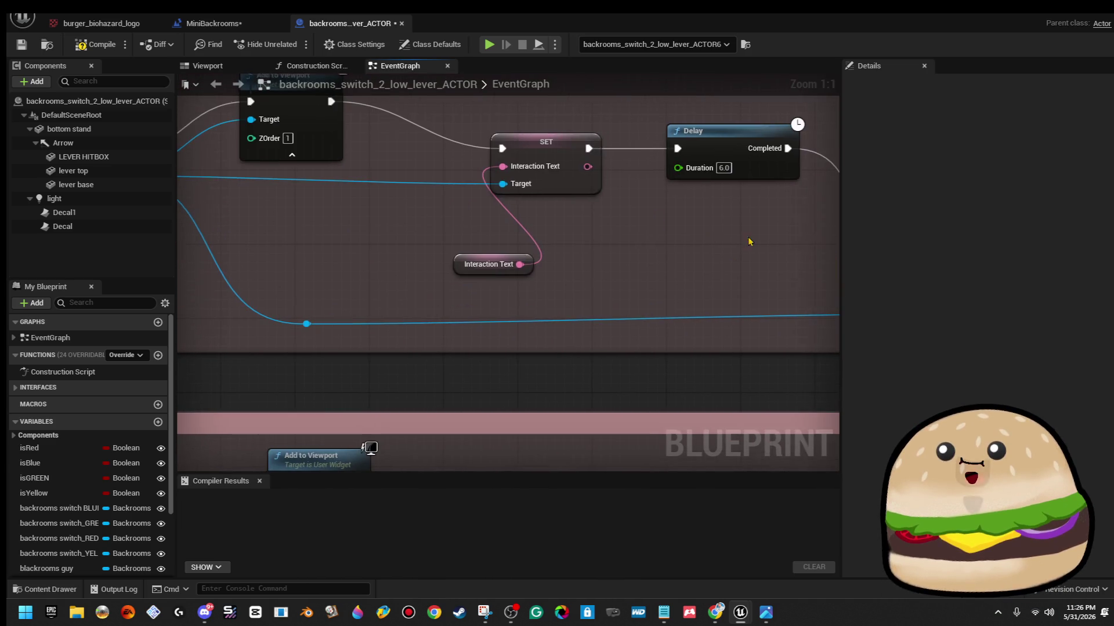
{"action": "left_click", "coordinate": [471, 256]}
{"action": "left_click", "coordinate": [1043, 312]}
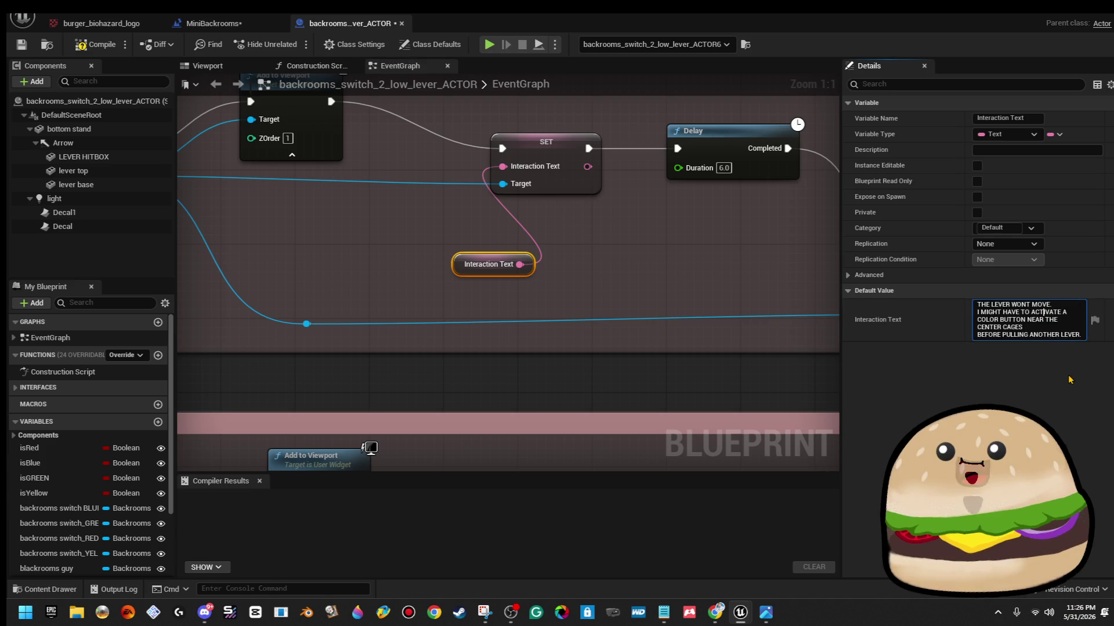
{"action": "scroll", "coordinate": [718, 236], "scroll_direction": "down", "scroll_amount": 3}
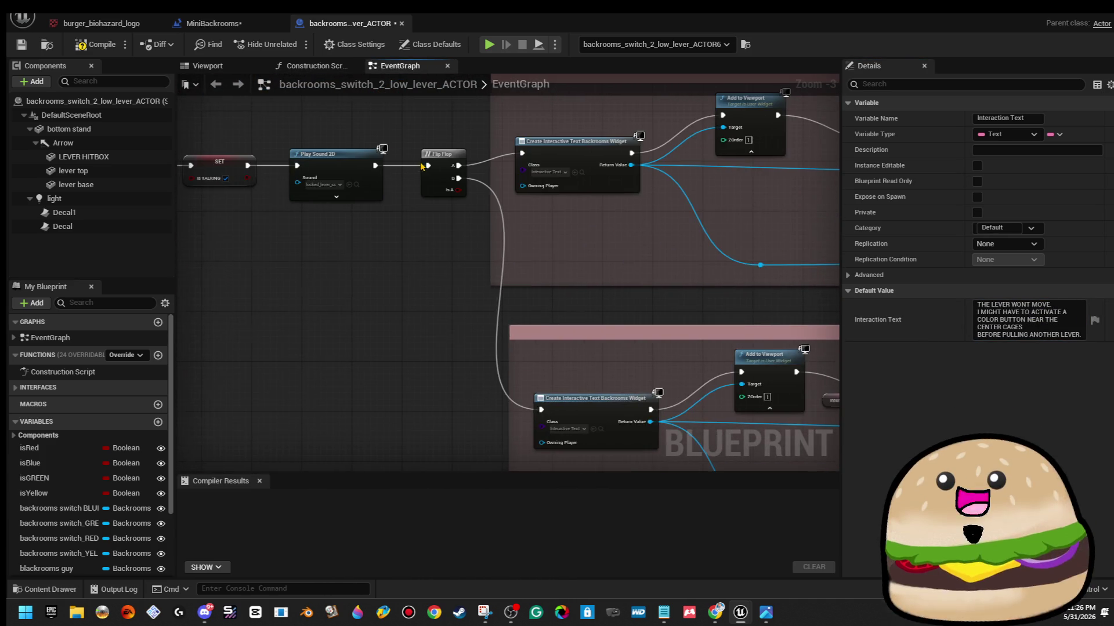
{"action": "scroll", "coordinate": [424, 174], "scroll_direction": "up", "scroll_amount": 3}
{"action": "left_click_drag", "start_coordinate": [423, 137], "coordinate": [569, 288]}
{"action": "left_click", "coordinate": [511, 244]}
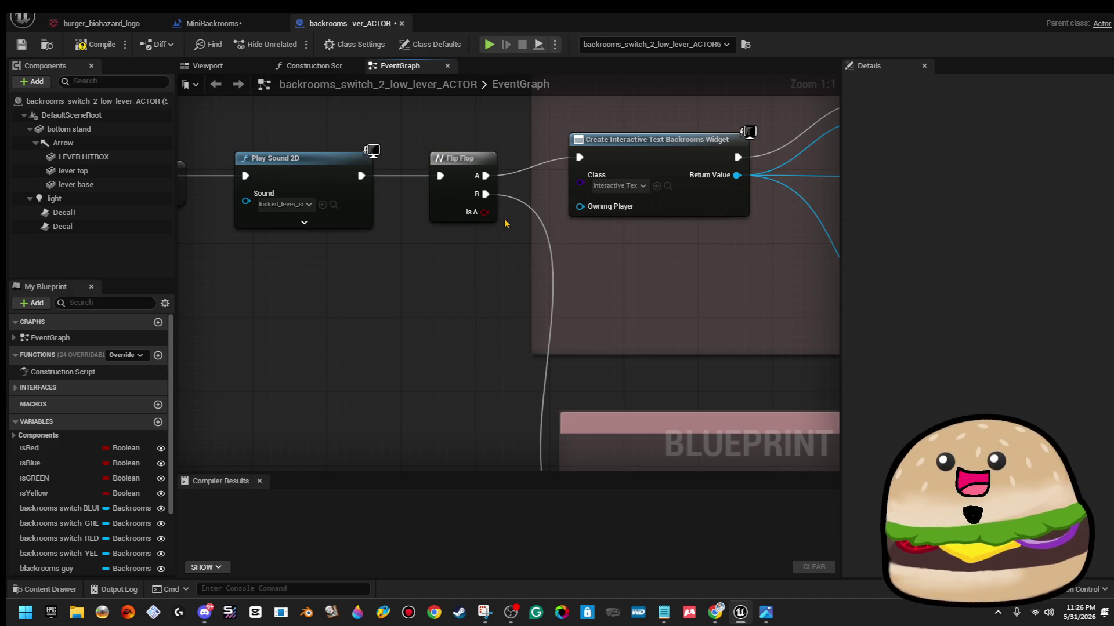
{"action": "scroll", "coordinate": [457, 224], "scroll_direction": "down", "scroll_amount": 7}
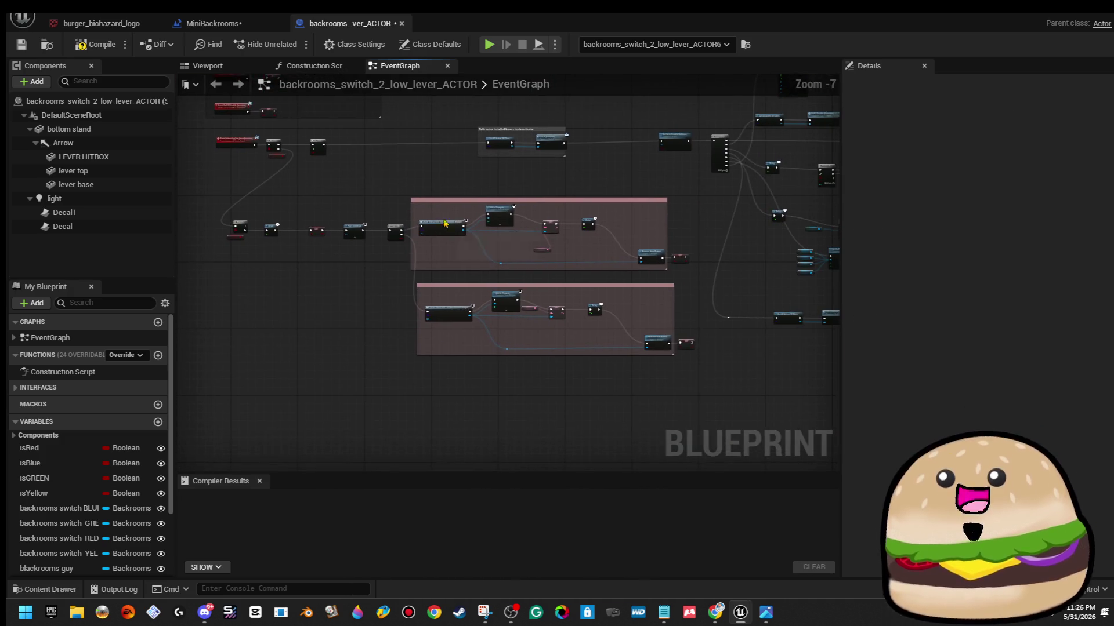
{"action": "scroll", "coordinate": [535, 324], "scroll_direction": "up", "scroll_amount": 7}
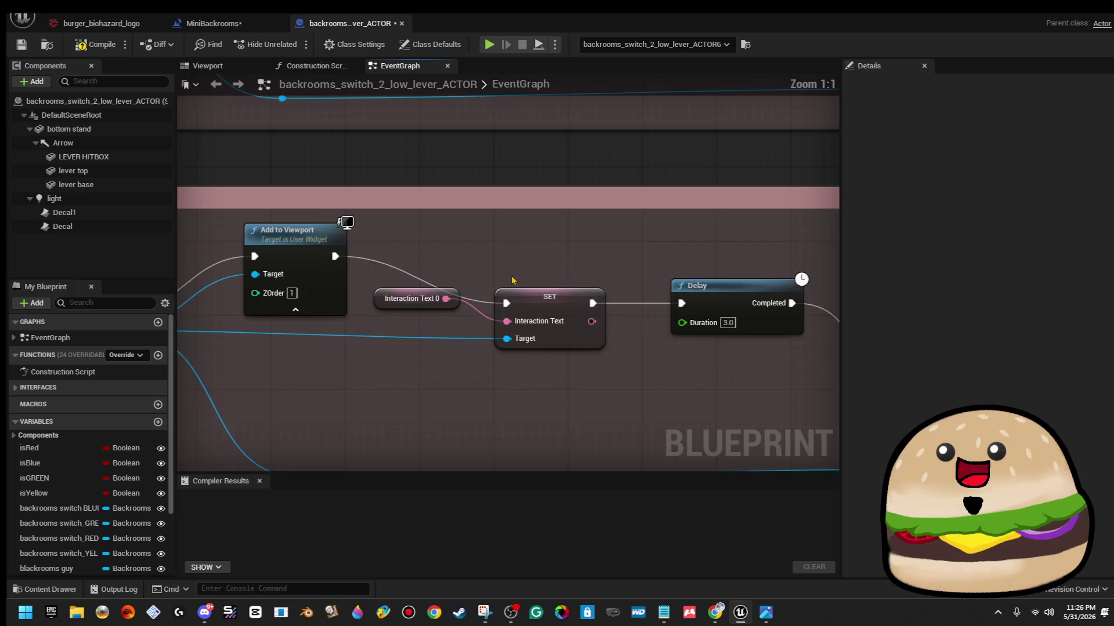
{"action": "left_click_drag", "start_coordinate": [512, 280], "coordinate": [616, 215]}
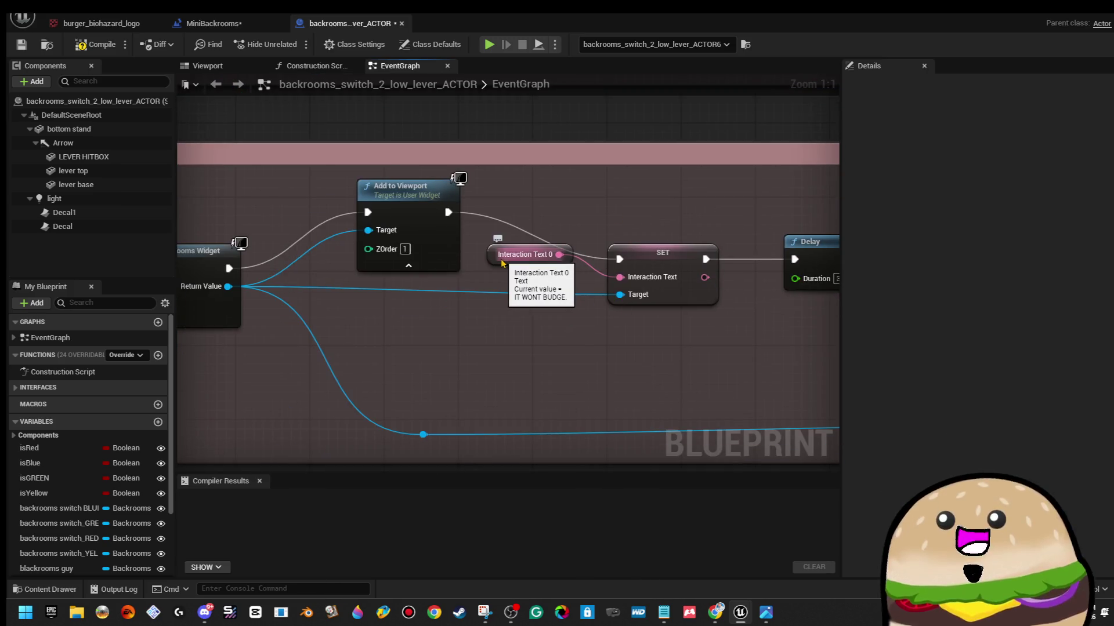
{"action": "left_click", "coordinate": [507, 261]}
{"action": "scroll", "coordinate": [661, 262], "scroll_direction": "down", "scroll_amount": 6}
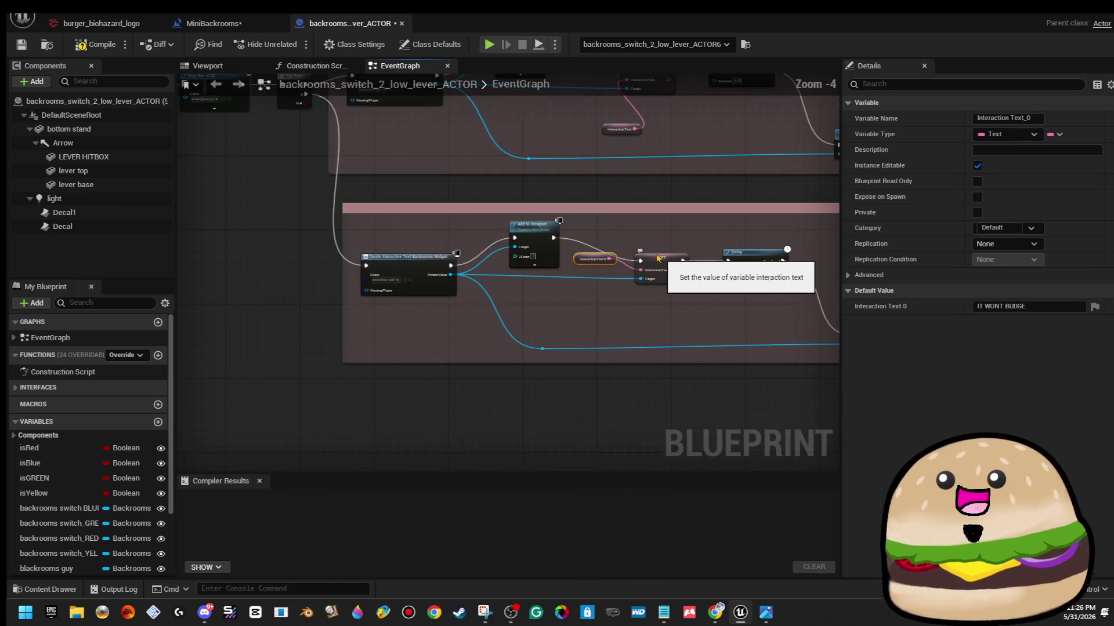
{"action": "left_click", "coordinate": [577, 235]}
{"action": "mouse_move", "coordinate": [577, 236]}
{"action": "left_mouse_down"}
{"action": "mouse_move", "coordinate": [704, 276]}
{"action": "mouse_move", "coordinate": [548, 213]}
{"action": "left_mouse_up"}
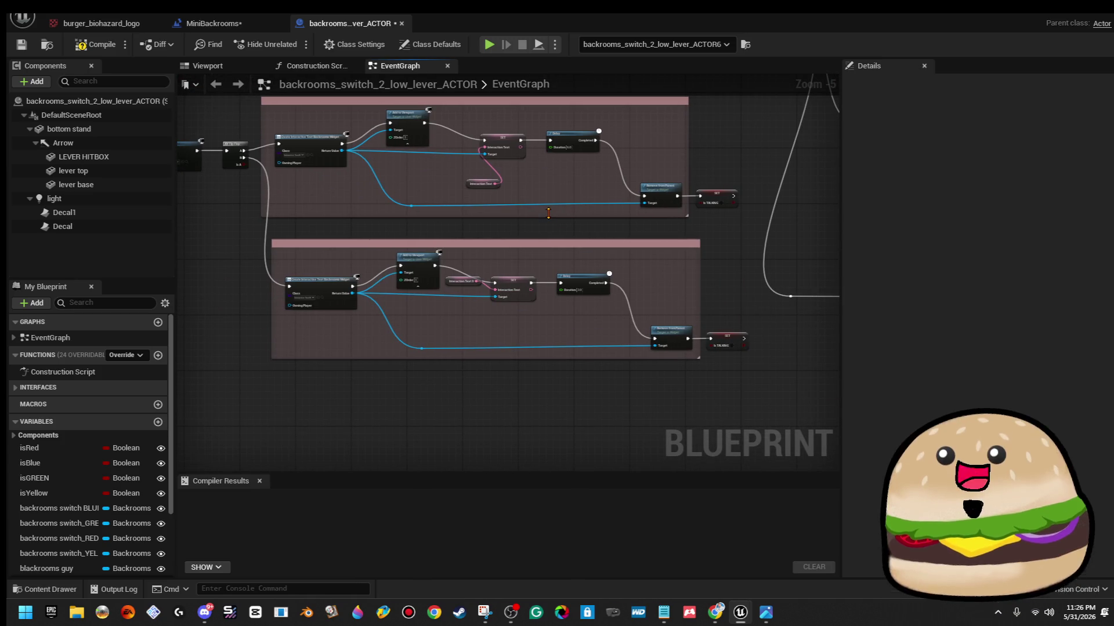
{"action": "scroll", "coordinate": [399, 172], "scroll_direction": "up", "scroll_amount": 5}
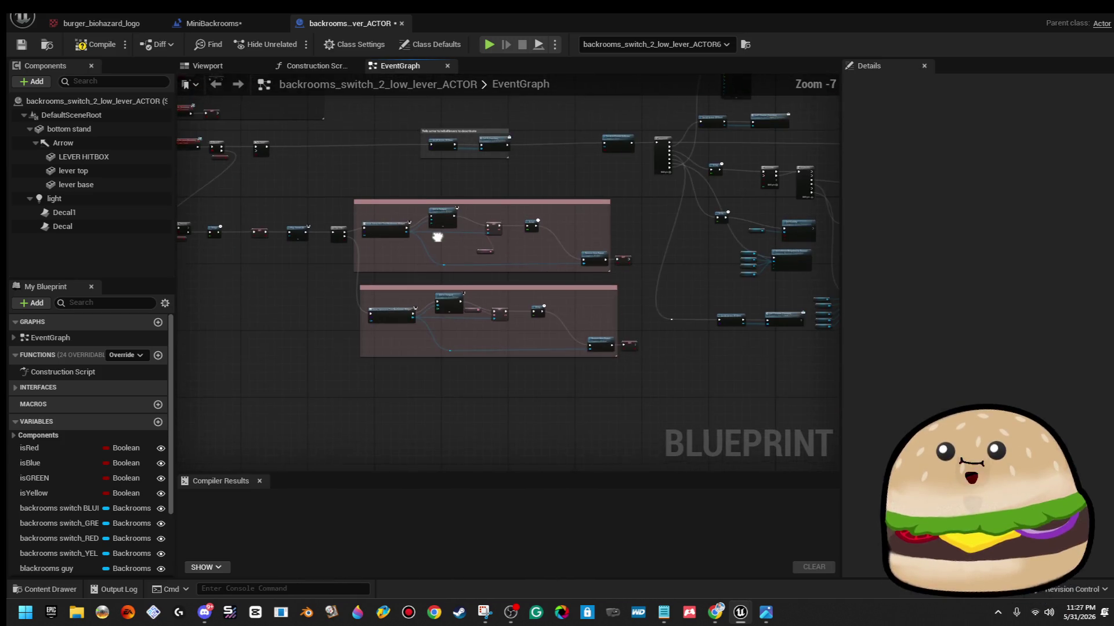
{"action": "left_click_drag", "start_coordinate": [399, 172], "coordinate": [607, 355]}
{"action": "scroll", "coordinate": [608, 355], "scroll_direction": "down", "scroll_amount": 5}
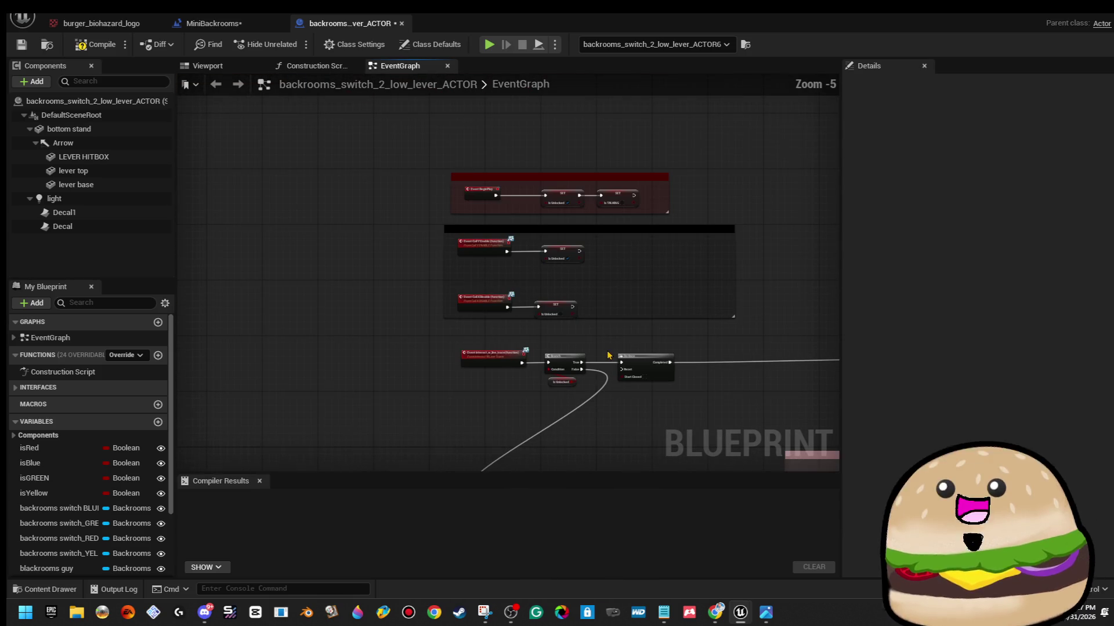
{"action": "scroll", "coordinate": [579, 323], "scroll_direction": "up", "scroll_amount": 5}
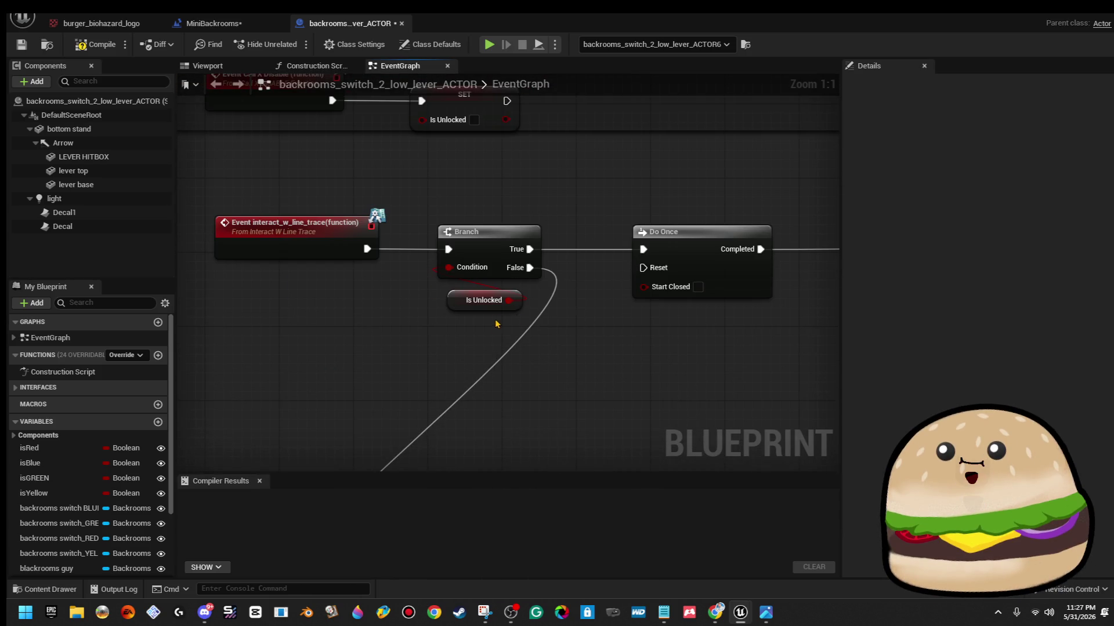
{"action": "left_click_drag", "start_coordinate": [829, 127], "coordinate": [527, 124]}
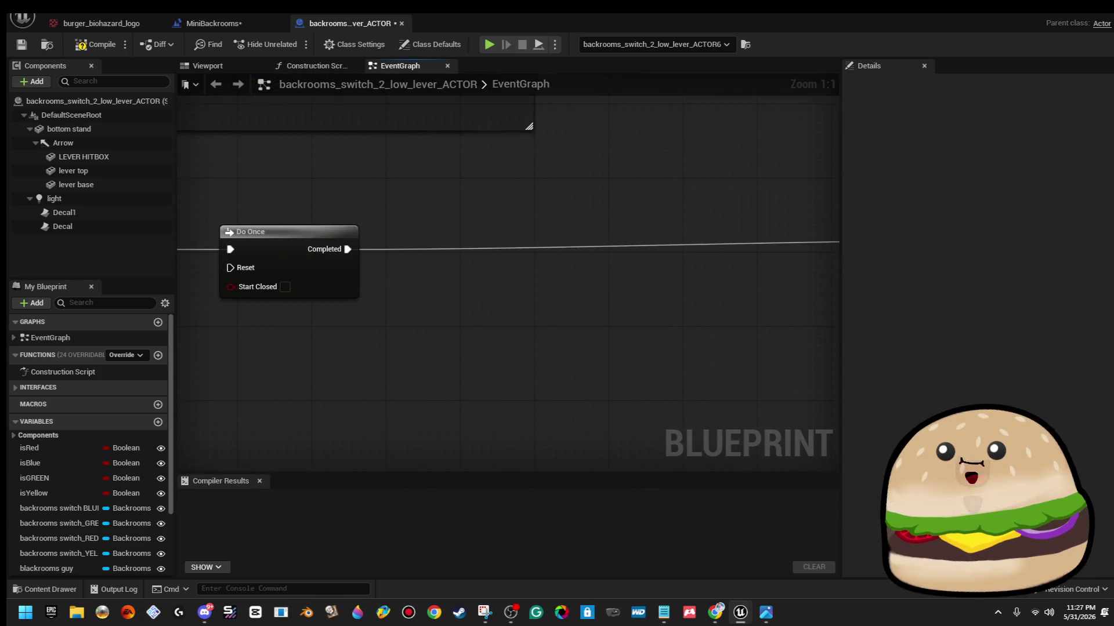
{"action": "scroll", "coordinate": [602, 194], "scroll_direction": "down", "scroll_amount": 5}
{"action": "left_click_drag", "start_coordinate": [601, 194], "coordinate": [318, 241]}
{"action": "scroll", "coordinate": [454, 265], "scroll_direction": "up", "scroll_amount": 4}
{"action": "scroll", "coordinate": [454, 265], "scroll_direction": "up", "scroll_amount": 1}
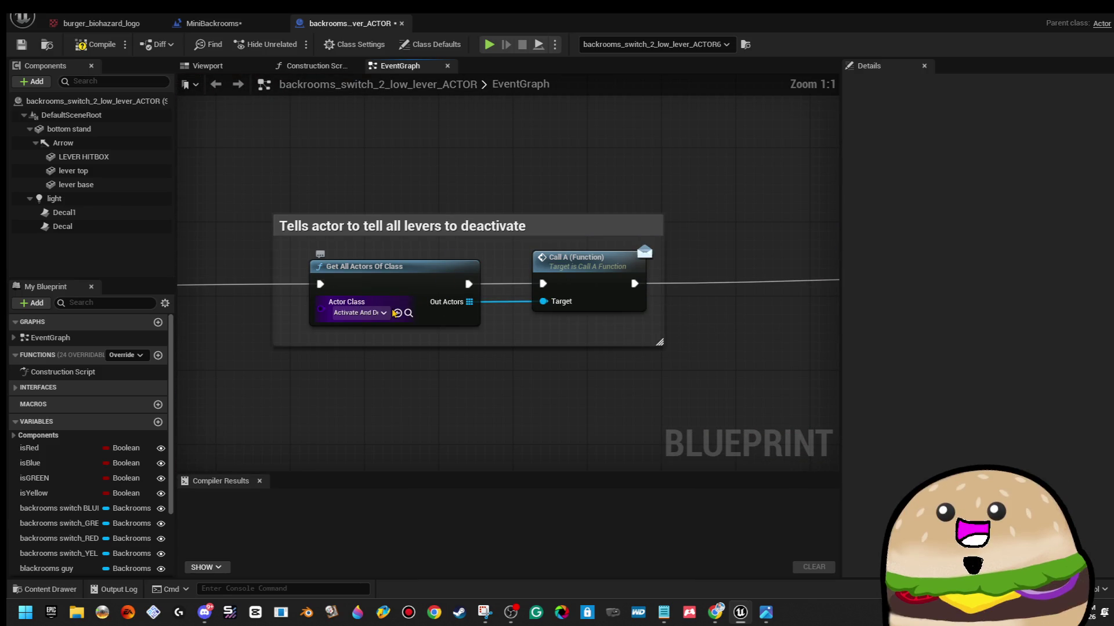
{"action": "scroll", "coordinate": [688, 225], "scroll_direction": "down", "scroll_amount": 6}
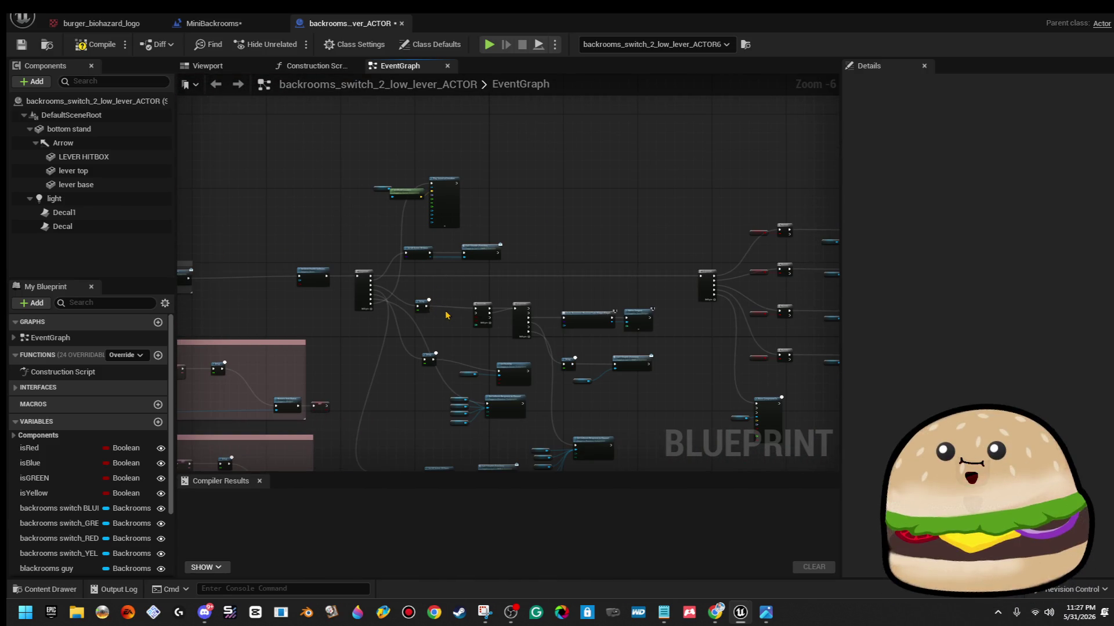
{"action": "scroll", "coordinate": [446, 315], "scroll_direction": "up", "scroll_amount": 5}
{"action": "scroll", "coordinate": [452, 314], "scroll_direction": "down", "scroll_amount": 2}
{"action": "scroll", "coordinate": [498, 359], "scroll_direction": "down", "scroll_amount": 4}
{"action": "scroll", "coordinate": [544, 403], "scroll_direction": "up", "scroll_amount": 4}
{"action": "left_click_drag", "start_coordinate": [544, 402], "coordinate": [535, 485]}
{"action": "left_click_drag", "start_coordinate": [475, 242], "coordinate": [485, 232]}
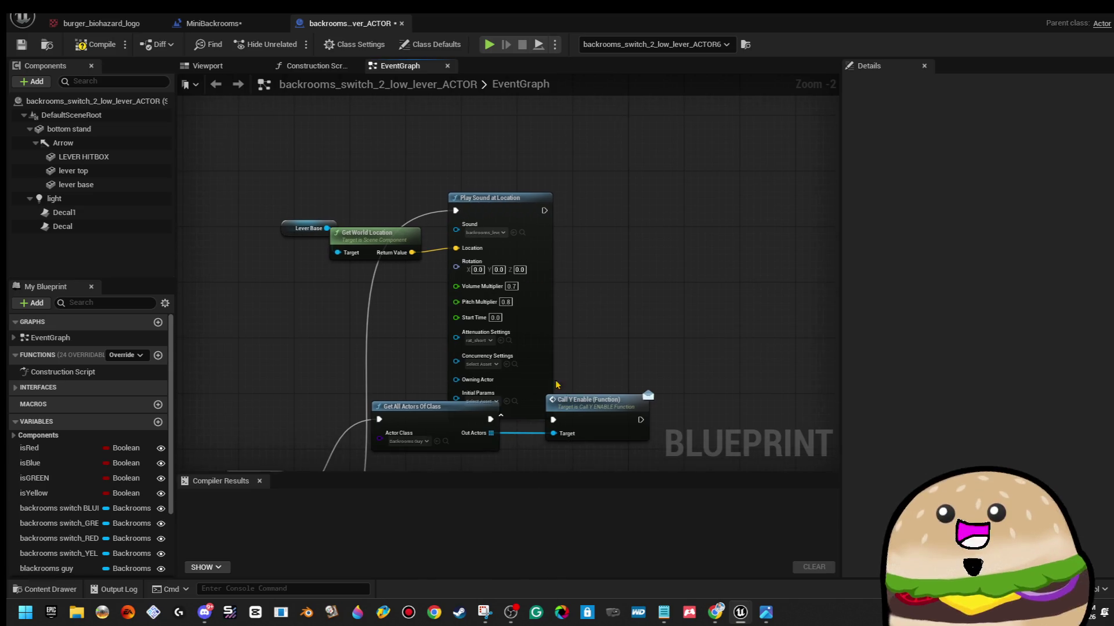
{"action": "left_click", "coordinate": [485, 233]}
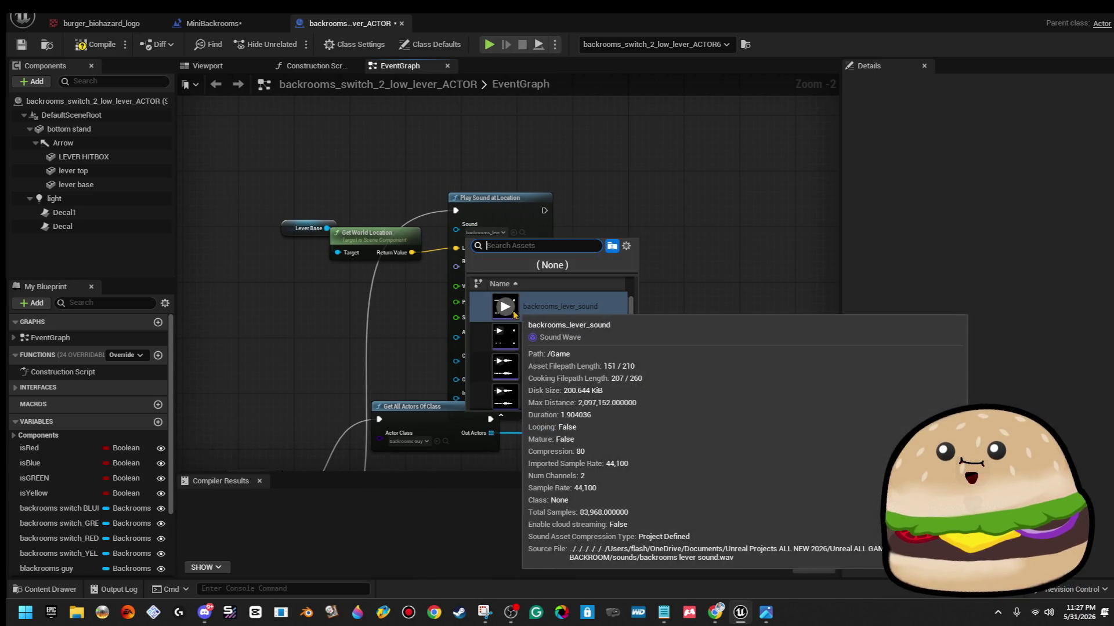
{"action": "left_click", "coordinate": [507, 309]}
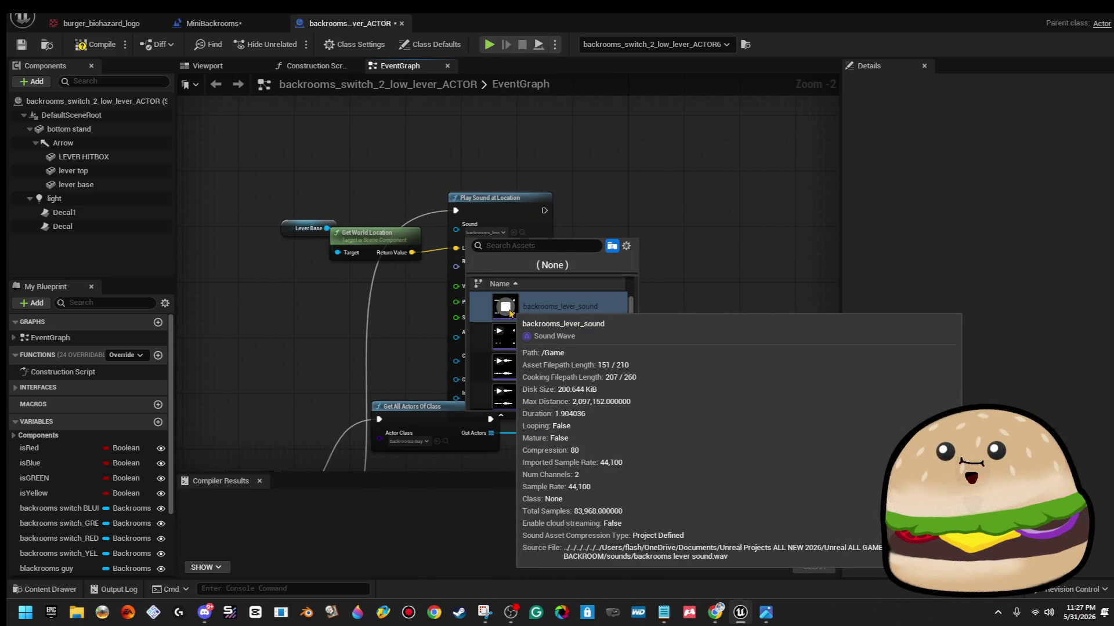
{"action": "left_click", "coordinate": [676, 207]}
{"action": "mouse_move", "coordinate": [676, 206]}
{"action": "left_mouse_down"}
{"action": "mouse_move", "coordinate": [708, 259]}
{"action": "mouse_move", "coordinate": [684, 253]}
{"action": "mouse_move", "coordinate": [708, 181]}
{"action": "left_mouse_up"}
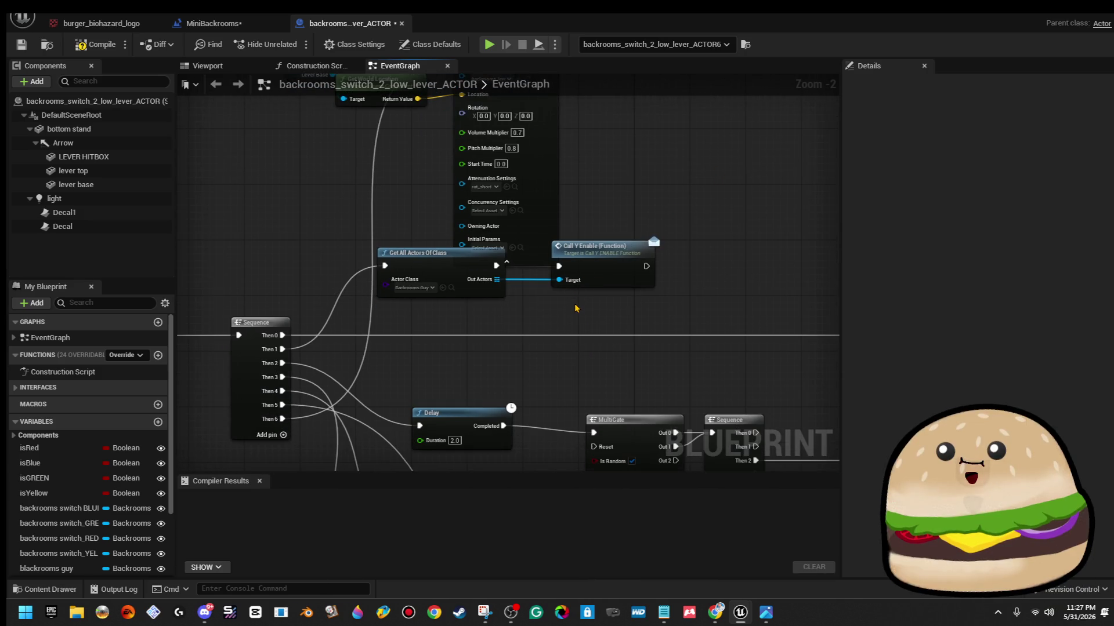
{"action": "scroll", "coordinate": [576, 308], "scroll_direction": "down", "scroll_amount": 4}
{"action": "mouse_move", "coordinate": [584, 319]}
{"action": "left_mouse_down"}
{"action": "mouse_move", "coordinate": [572, 274]}
{"action": "mouse_move", "coordinate": [483, 219]}
{"action": "left_mouse_up"}
{"action": "scroll", "coordinate": [577, 281], "scroll_direction": "up", "scroll_amount": 3}
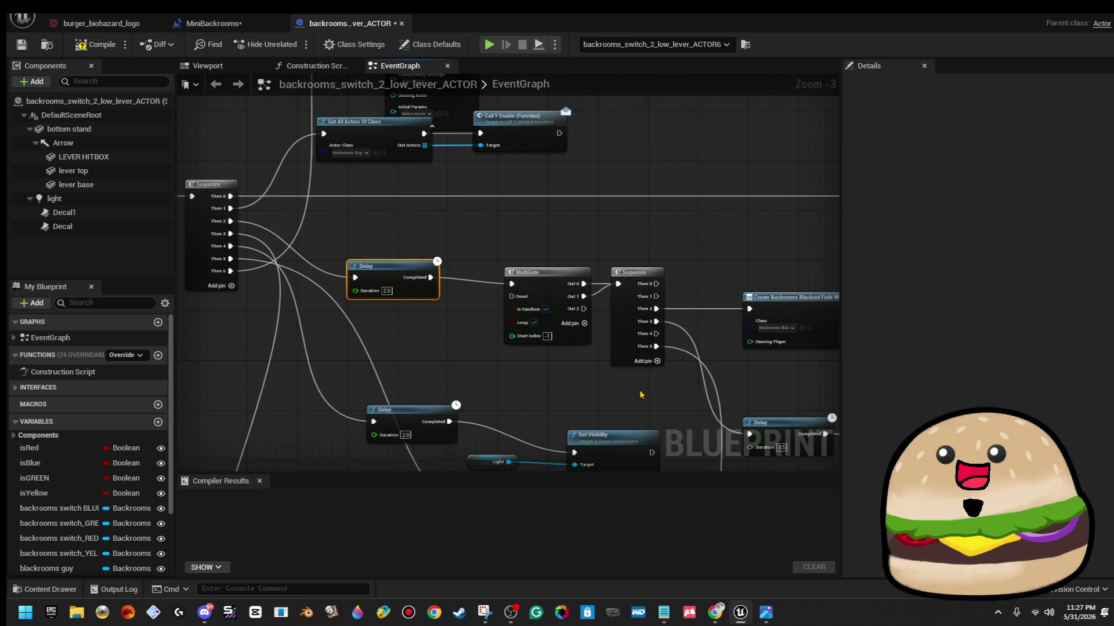
{"action": "scroll", "coordinate": [435, 313], "scroll_direction": "up", "scroll_amount": 3}
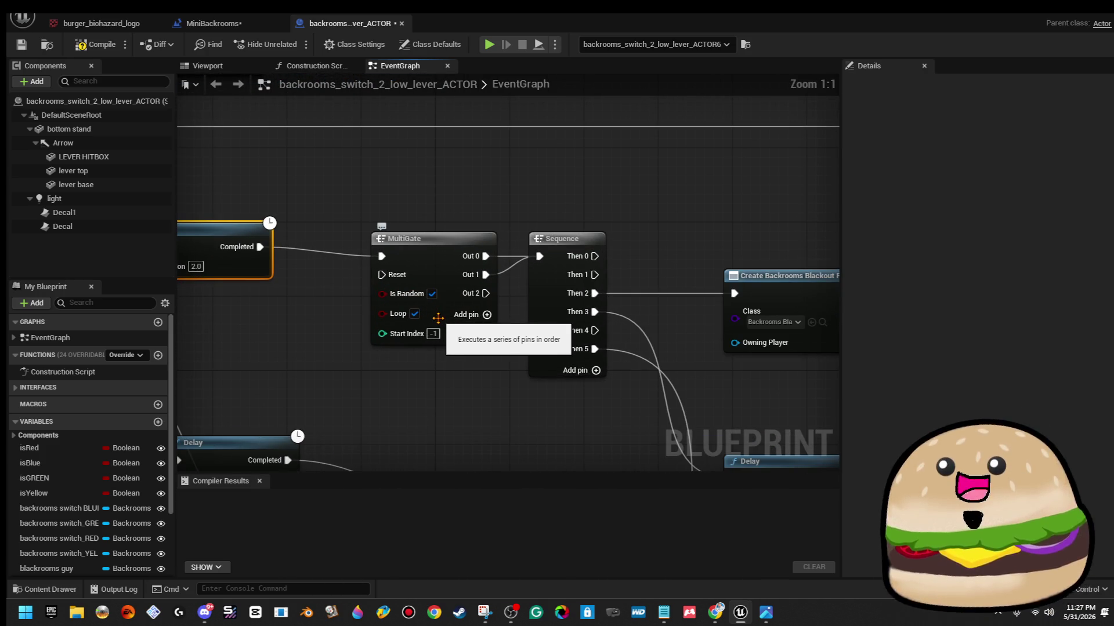
{"action": "left_click_drag", "start_coordinate": [343, 211], "coordinate": [440, 351]}
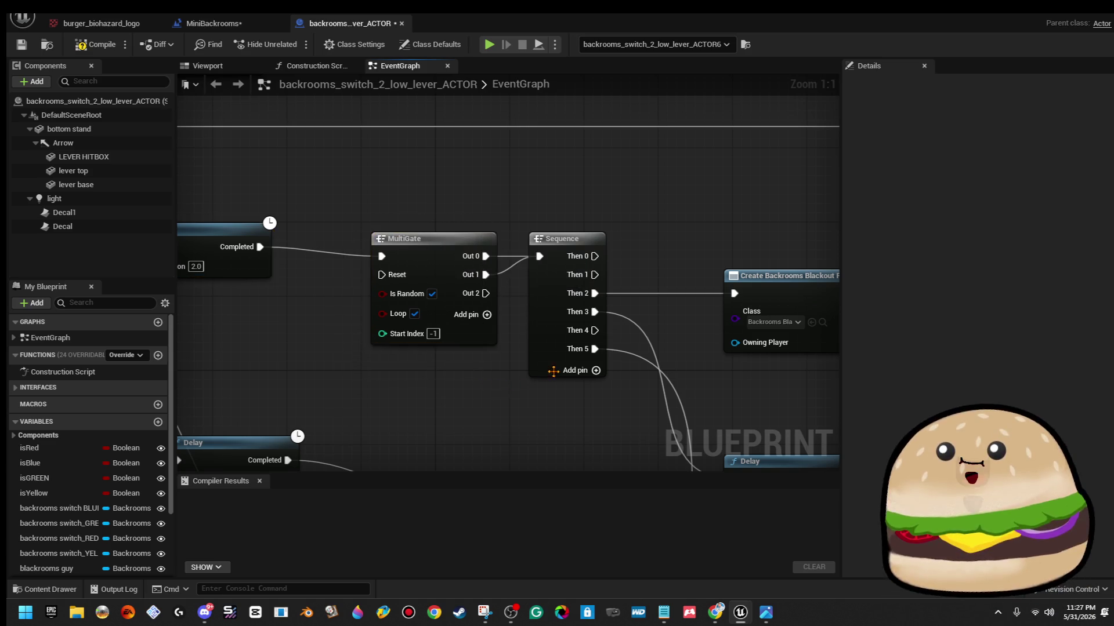
{"action": "scroll", "coordinate": [510, 290], "scroll_direction": "down", "scroll_amount": 5}
{"action": "scroll", "coordinate": [420, 268], "scroll_direction": "up", "scroll_amount": 5}
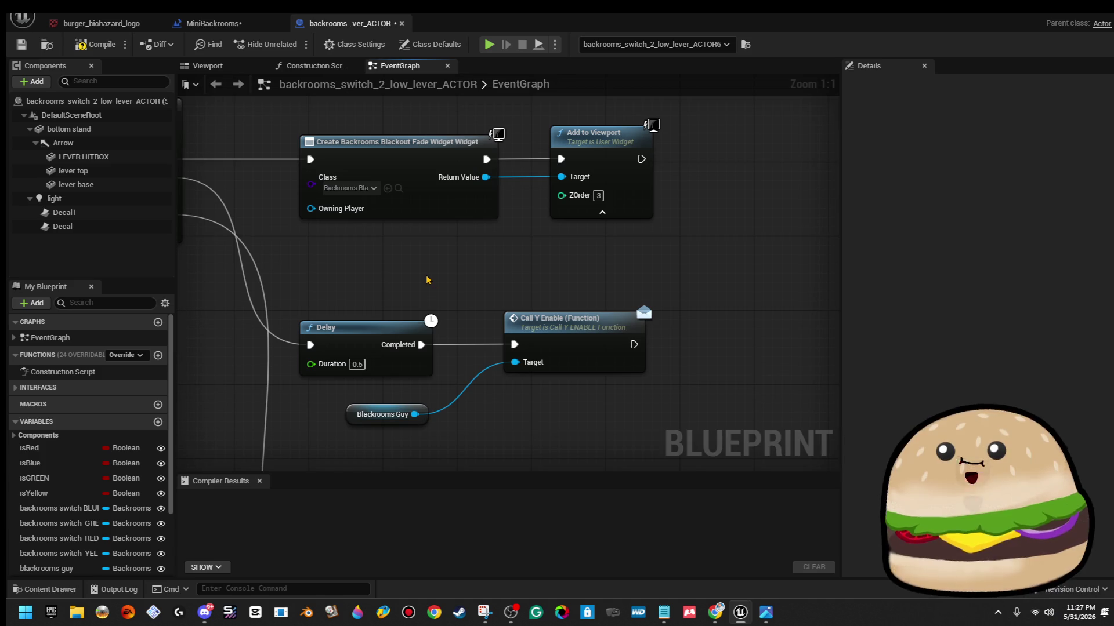
{"action": "scroll", "coordinate": [432, 282], "scroll_direction": "down", "scroll_amount": 2}
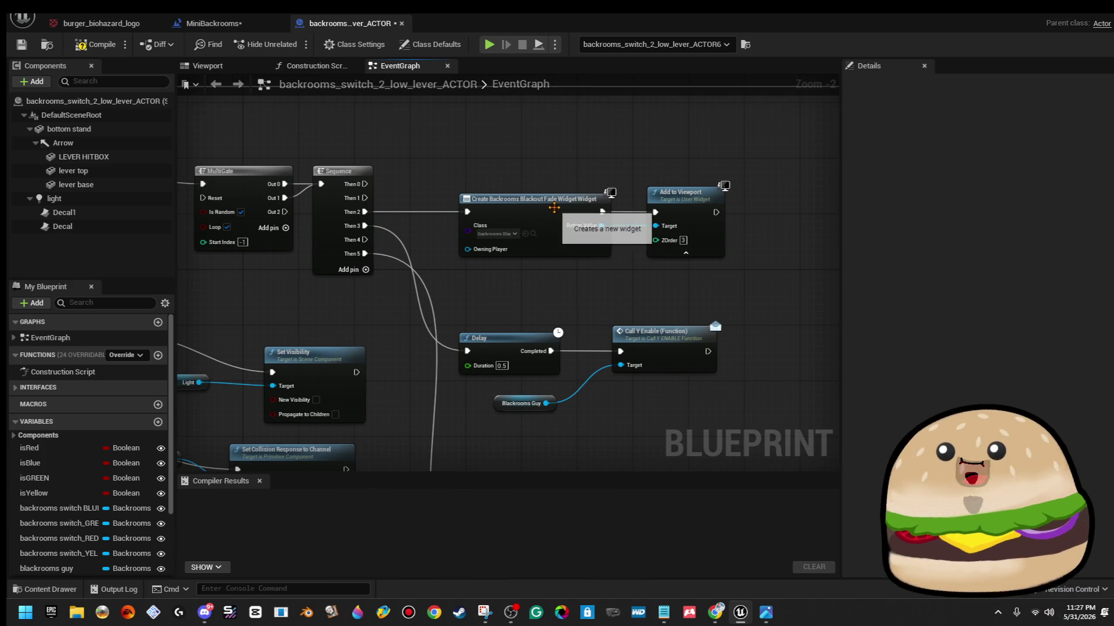
{"action": "scroll", "coordinate": [554, 338], "scroll_direction": "down", "scroll_amount": 4}
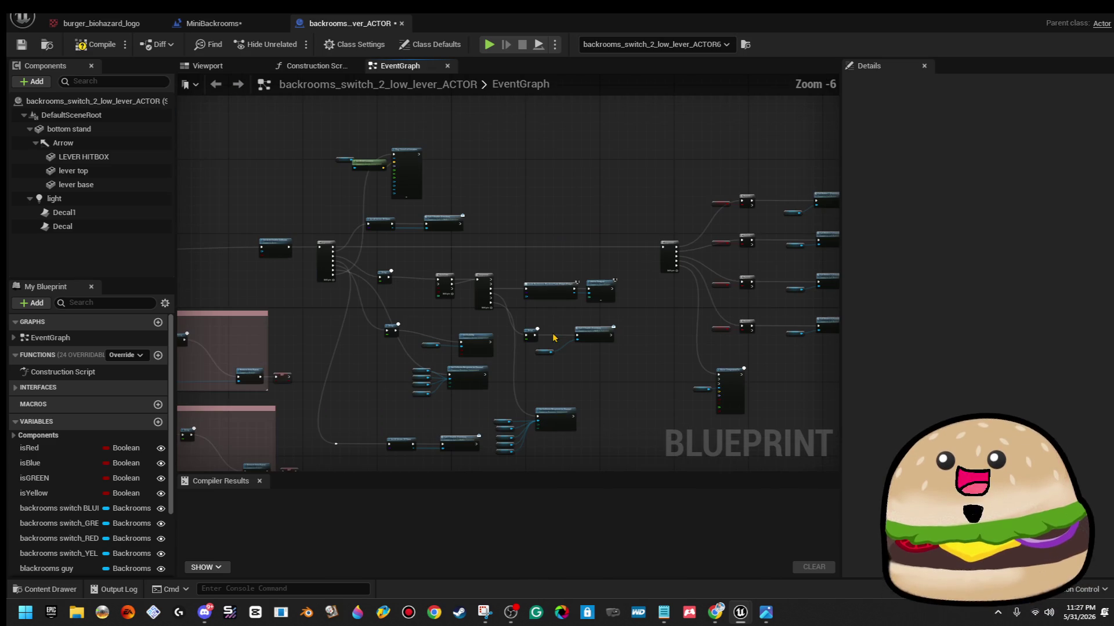
Pan past the Set Collision Response nodes and select the Blackrooms Guy getter to view its Details.
{"action": "scroll", "coordinate": [524, 352], "scroll_direction": "up", "scroll_amount": 7}
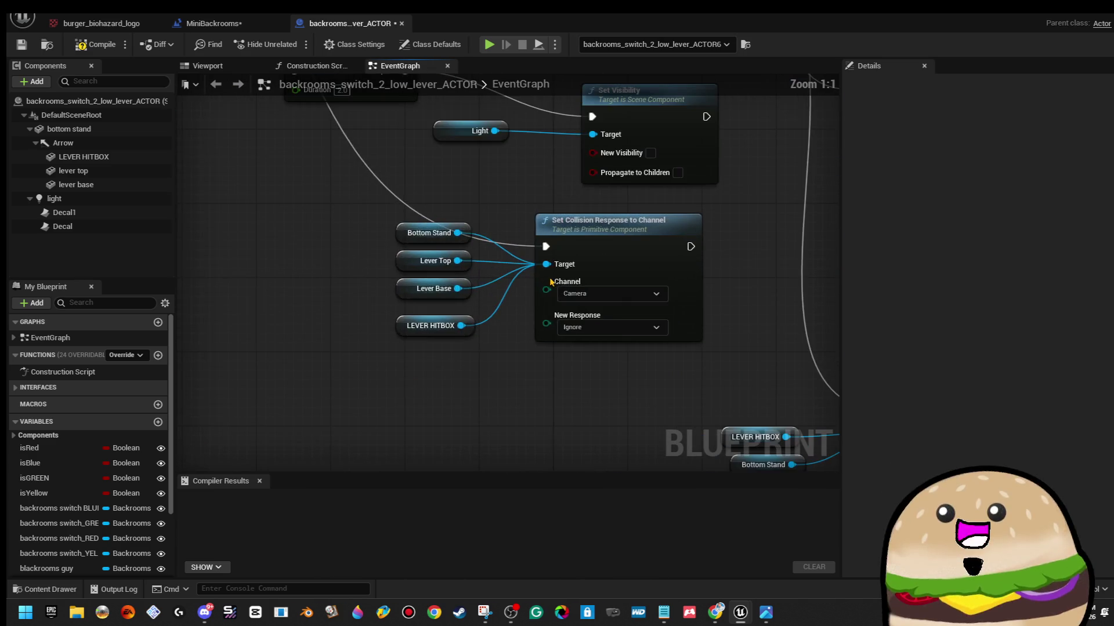
{"action": "scroll", "coordinate": [687, 224], "scroll_direction": "down", "scroll_amount": 8}
{"action": "left_click_drag", "start_coordinate": [687, 225], "coordinate": [515, 274]}
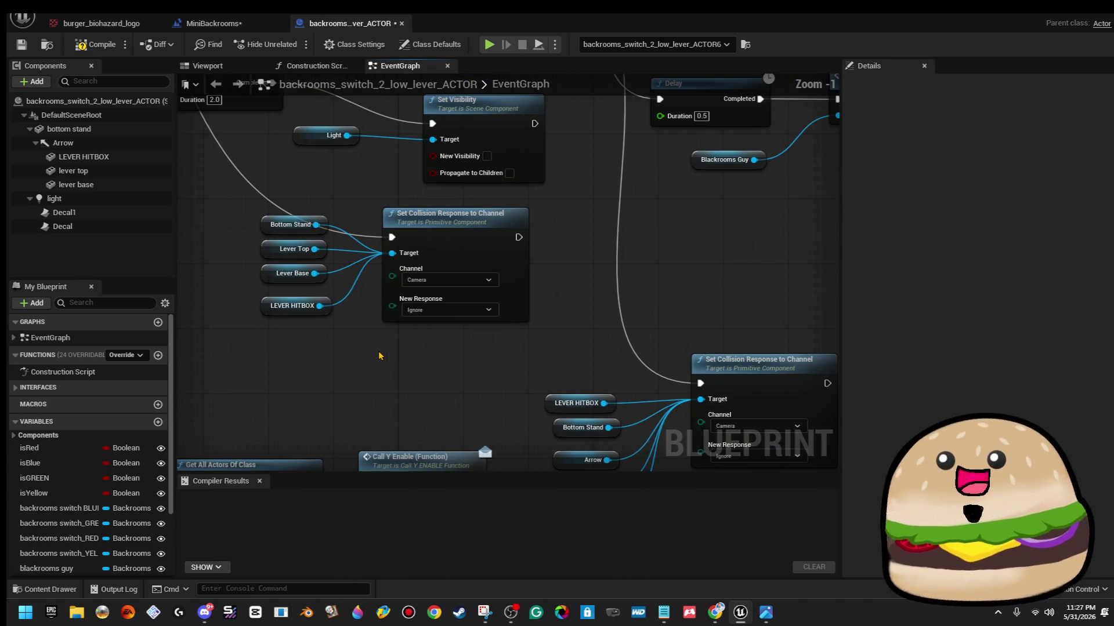
{"action": "scroll", "coordinate": [383, 351], "scroll_direction": "up", "scroll_amount": 6}
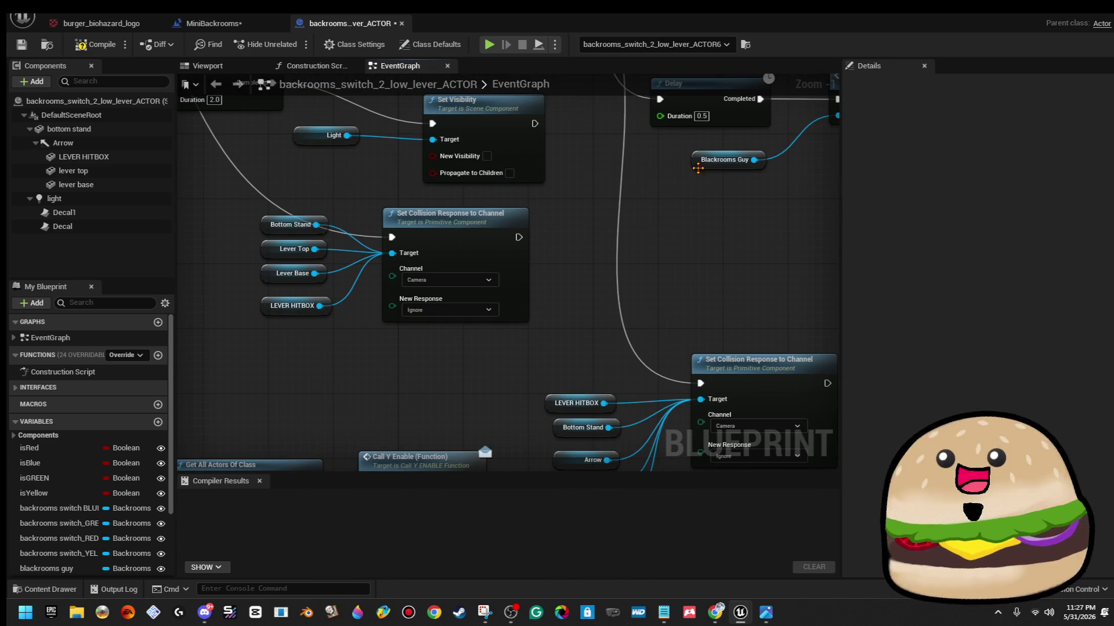
{"action": "scroll", "coordinate": [697, 168], "scroll_direction": "up", "scroll_amount": 1}
{"action": "mouse_move", "coordinate": [775, 231]}
{"action": "left_mouse_down"}
{"action": "mouse_move", "coordinate": [574, 320]}
{"action": "mouse_move", "coordinate": [492, 334]}
{"action": "left_mouse_up"}
{"action": "left_click", "coordinate": [455, 303]}
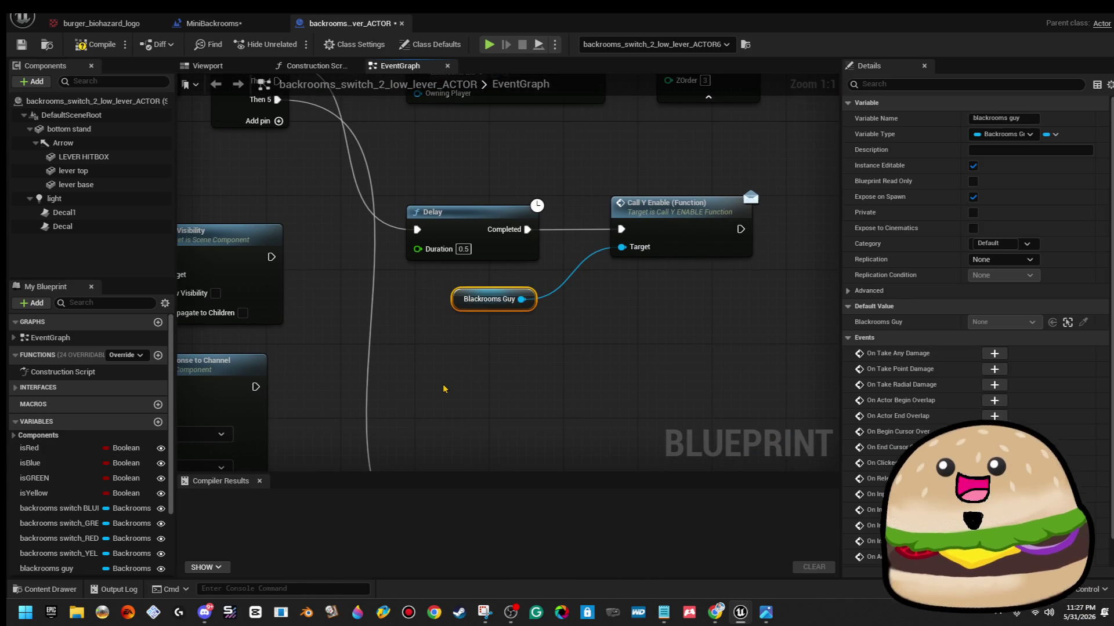
Zoom out to view the isGREEN, isRED and isYELLOW branches calling each colour's button function.
{"action": "scroll", "coordinate": [435, 345], "scroll_direction": "down", "scroll_amount": 8}
{"action": "scroll", "coordinate": [451, 338], "scroll_direction": "down", "scroll_amount": 4}
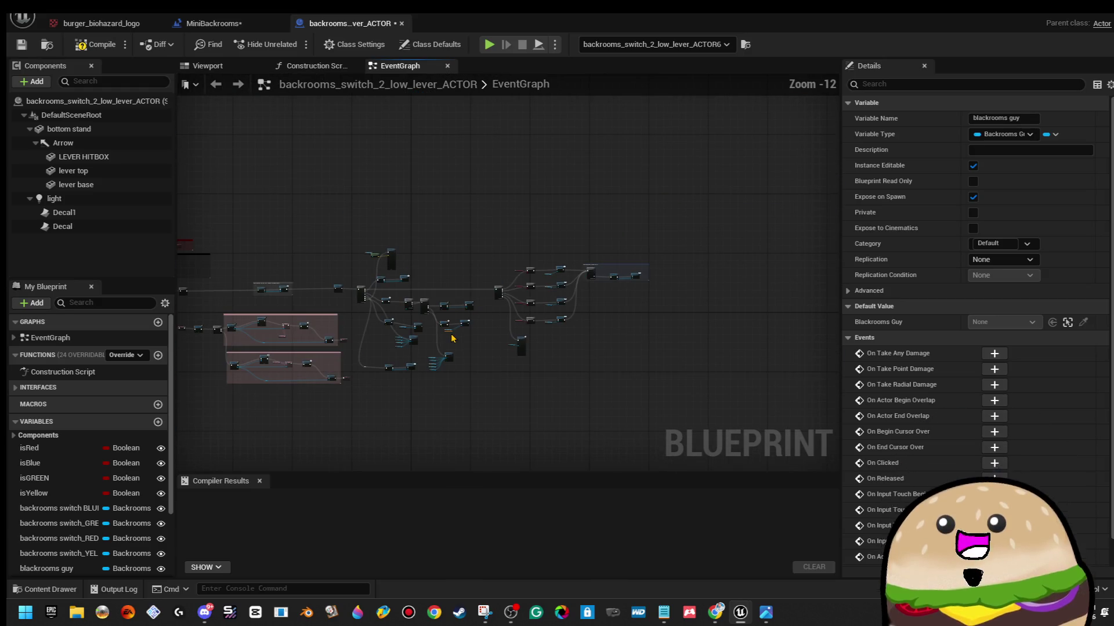
{"action": "left_click_drag", "start_coordinate": [432, 351], "coordinate": [596, 310]}
{"action": "scroll", "coordinate": [718, 277], "scroll_direction": "up", "scroll_amount": 11}
{"action": "scroll", "coordinate": [763, 255], "scroll_direction": "up", "scroll_amount": 1}
{"action": "scroll", "coordinate": [658, 273], "scroll_direction": "down", "scroll_amount": 1}
{"action": "scroll", "coordinate": [604, 268], "scroll_direction": "down", "scroll_amount": 1}
{"action": "scroll", "coordinate": [481, 198], "scroll_direction": "down", "scroll_amount": 7}
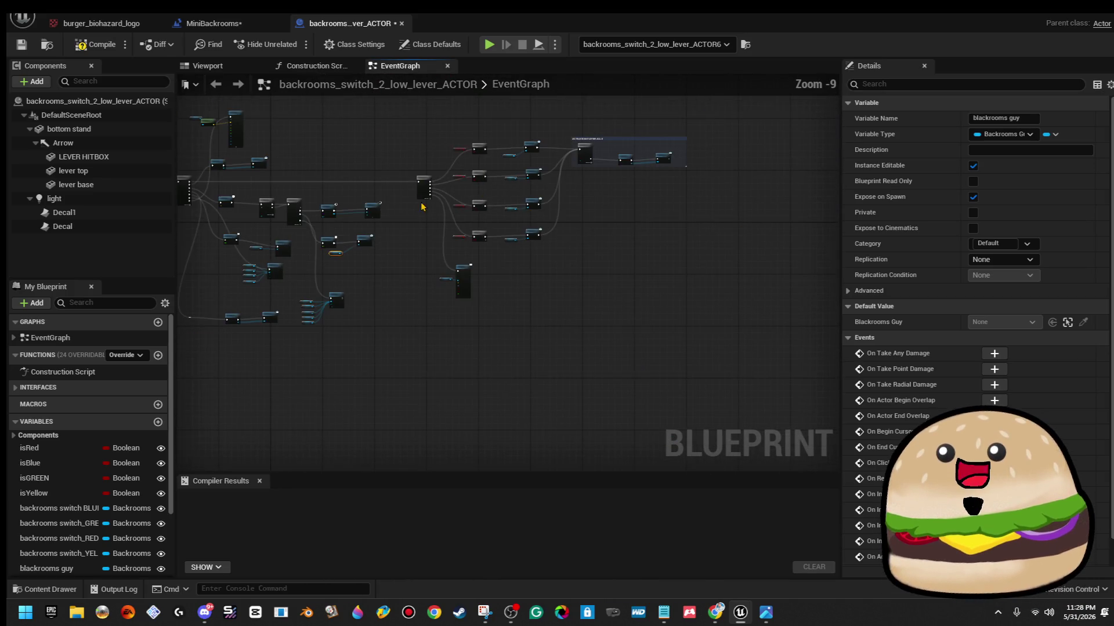
{"action": "scroll", "coordinate": [452, 244], "scroll_direction": "down", "scroll_amount": 2}
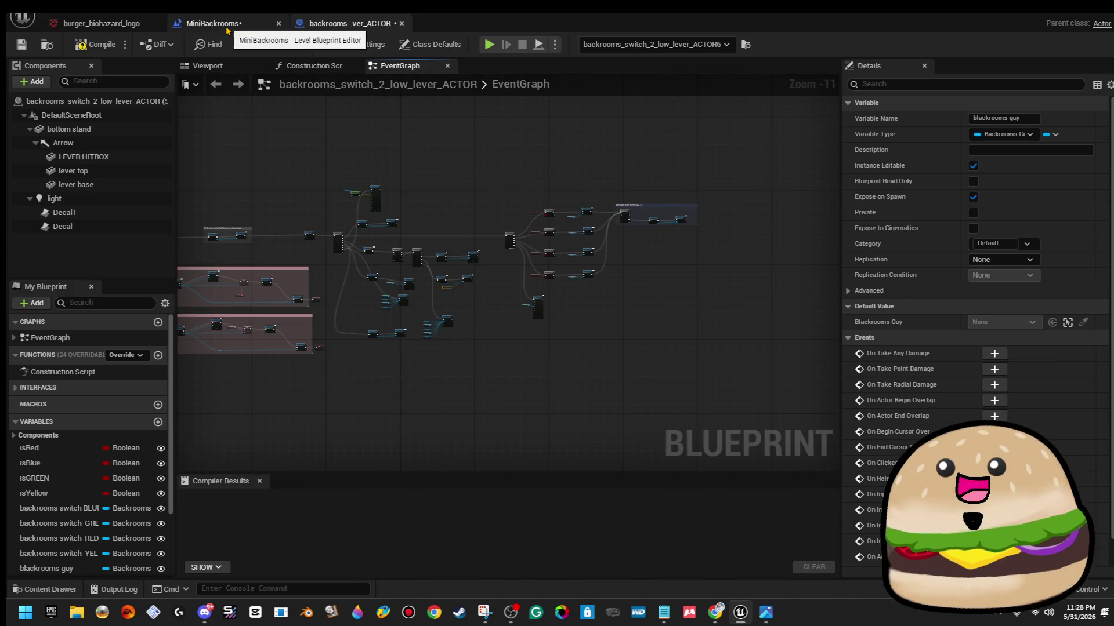
Return to the MiniBackrooms level viewport, orbit to look down over the four levers, then open File Explorer.
{"action": "left_click", "coordinate": [214, 23]}
{"action": "left_click", "coordinate": [101, 23]}
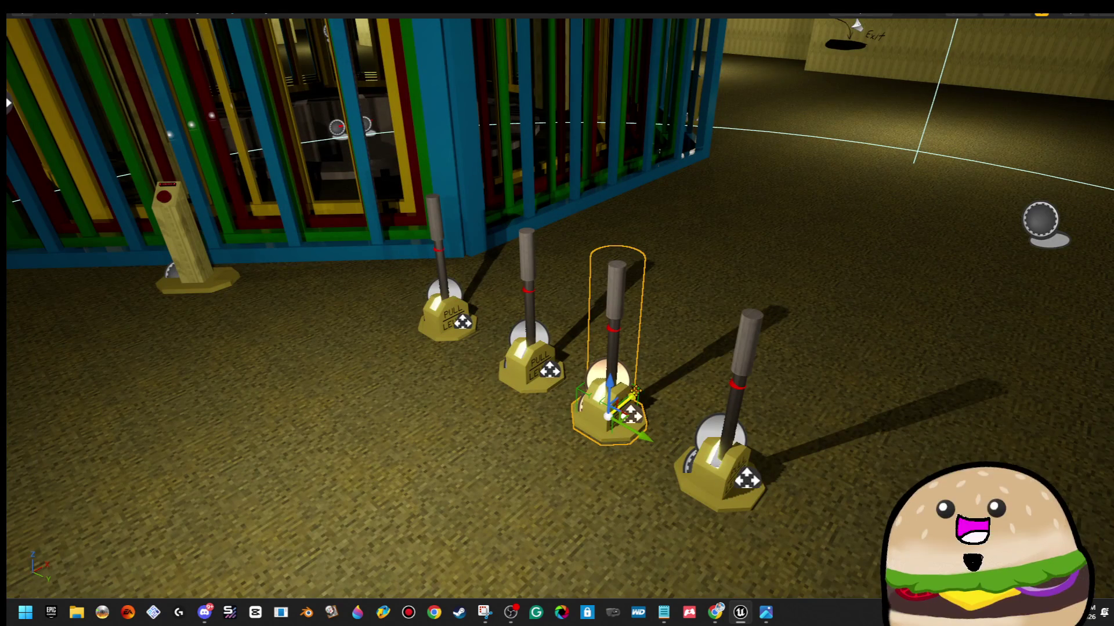
{"action": "mouse_move", "coordinate": [631, 363]}
{"action": "left_mouse_down"}
{"action": "mouse_move", "coordinate": [551, 365]}
{"action": "mouse_move", "coordinate": [703, 343]}
{"action": "mouse_move", "coordinate": [661, 372]}
{"action": "mouse_move", "coordinate": [708, 464]}
{"action": "mouse_move", "coordinate": [748, 522]}
{"action": "mouse_move", "coordinate": [803, 530]}
{"action": "mouse_move", "coordinate": [690, 398]}
{"action": "mouse_move", "coordinate": [868, 392]}
{"action": "mouse_move", "coordinate": [945, 285]}
{"action": "mouse_move", "coordinate": [1044, 290]}
{"action": "mouse_move", "coordinate": [1090, 528]}
{"action": "mouse_move", "coordinate": [1049, 561]}
{"action": "mouse_move", "coordinate": [1079, 564]}
{"action": "left_mouse_up"}
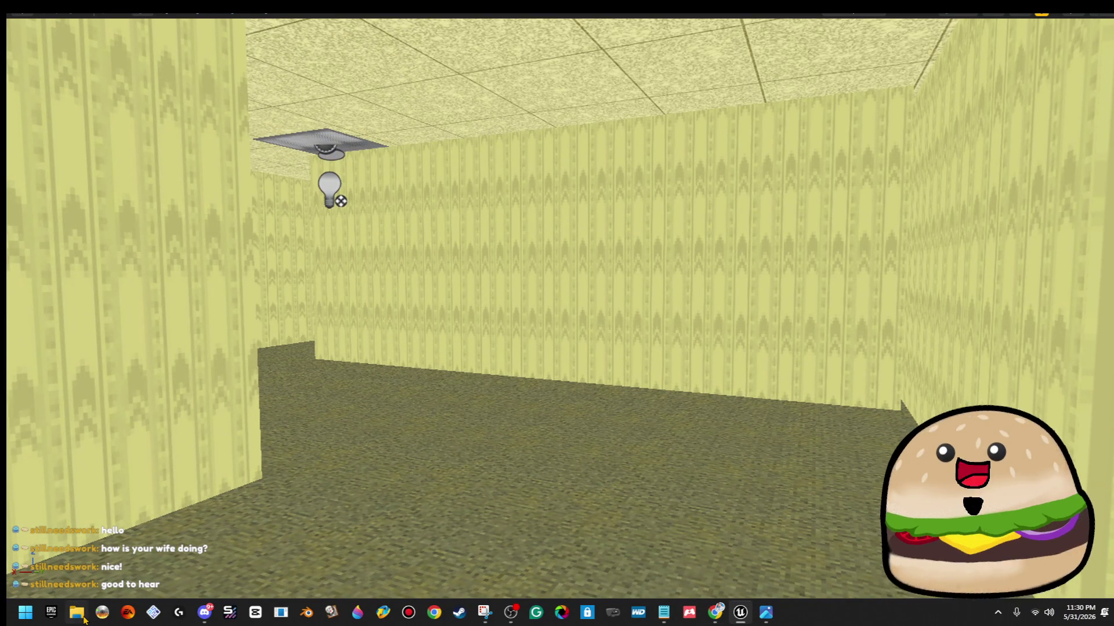
{"action": "left_click", "coordinate": [76, 613]}
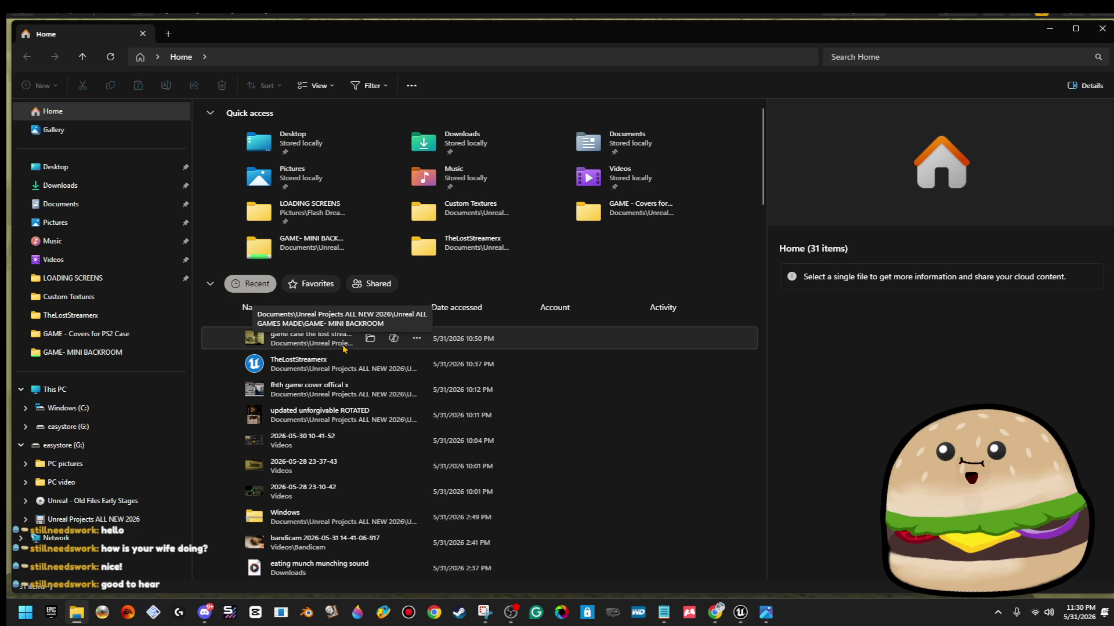
Open the 'game case the lost streamer cover' image from File Explorer's recent files.
{"action": "double_click", "coordinate": [344, 348]}
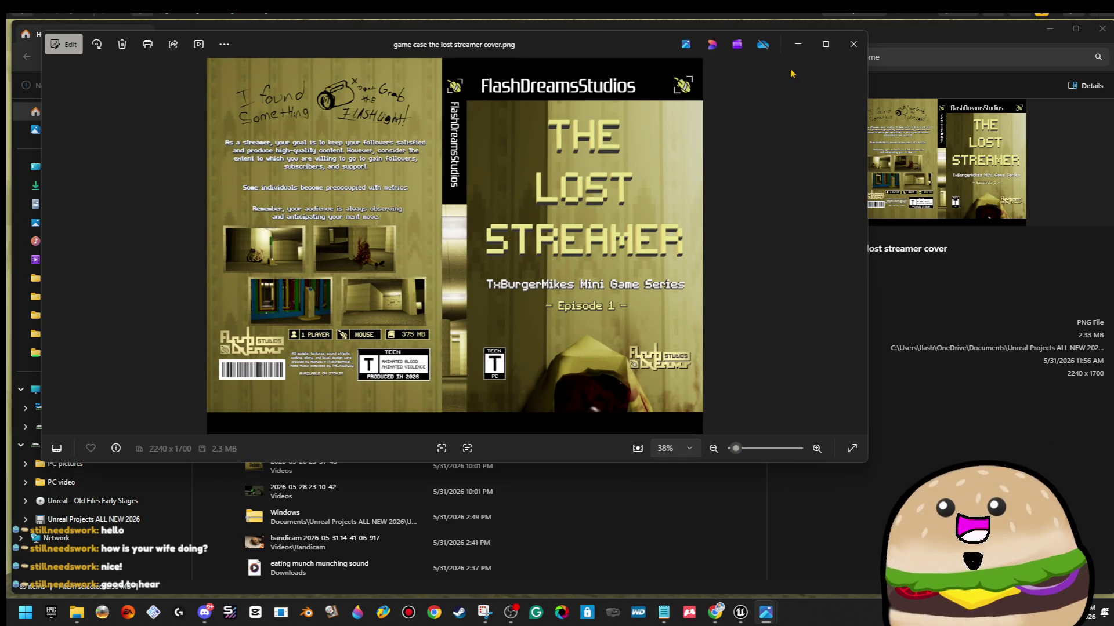
View The Lost Streamer cover maximized in Photos, then close Photos and File Explorer.
{"action": "left_click", "coordinate": [826, 44]}
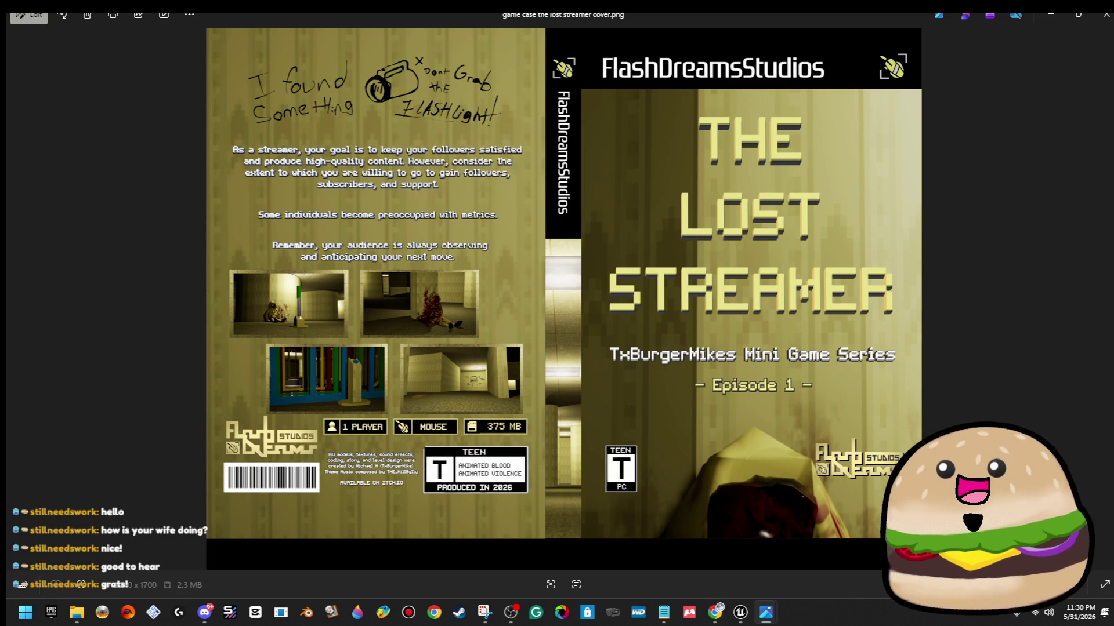
{"action": "left_click", "coordinate": [1099, 24]}
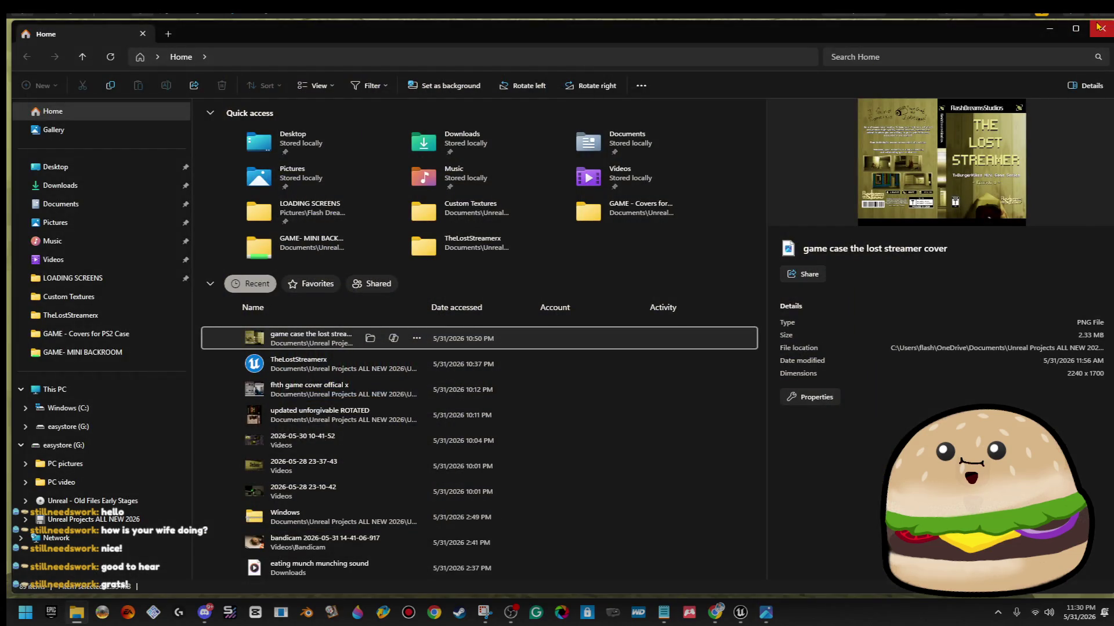
{"action": "left_click", "coordinate": [1099, 25]}
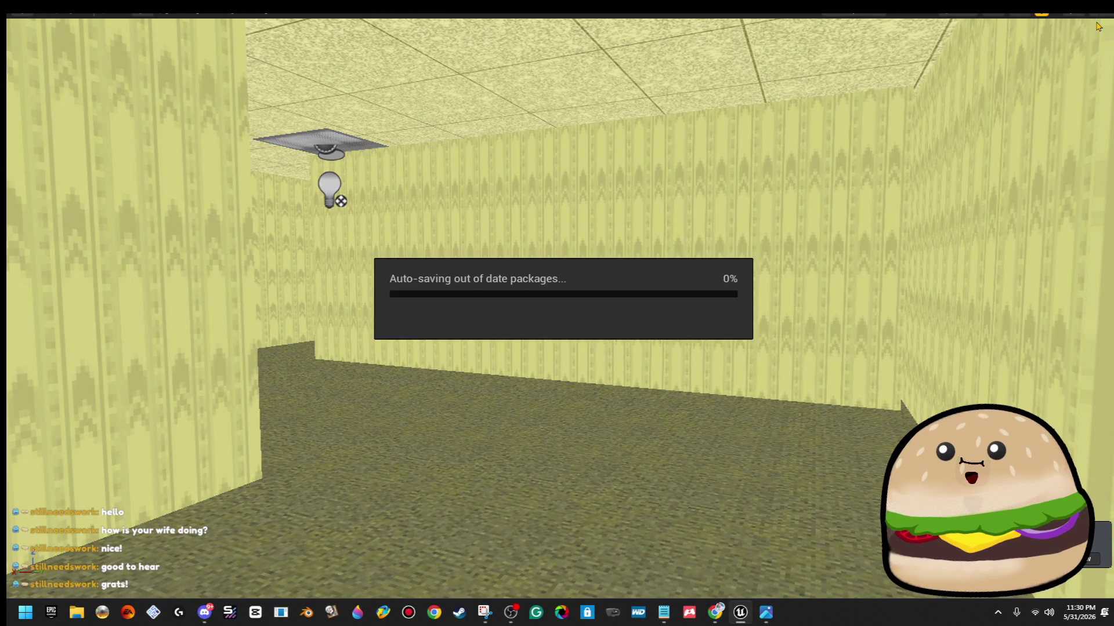
Play-test the backrooms level in first person, walking the yellow corridors, then exit with Esc.
{"action": "key", "text": "alt+p"}
{"action": "key", "text": "Escape"}
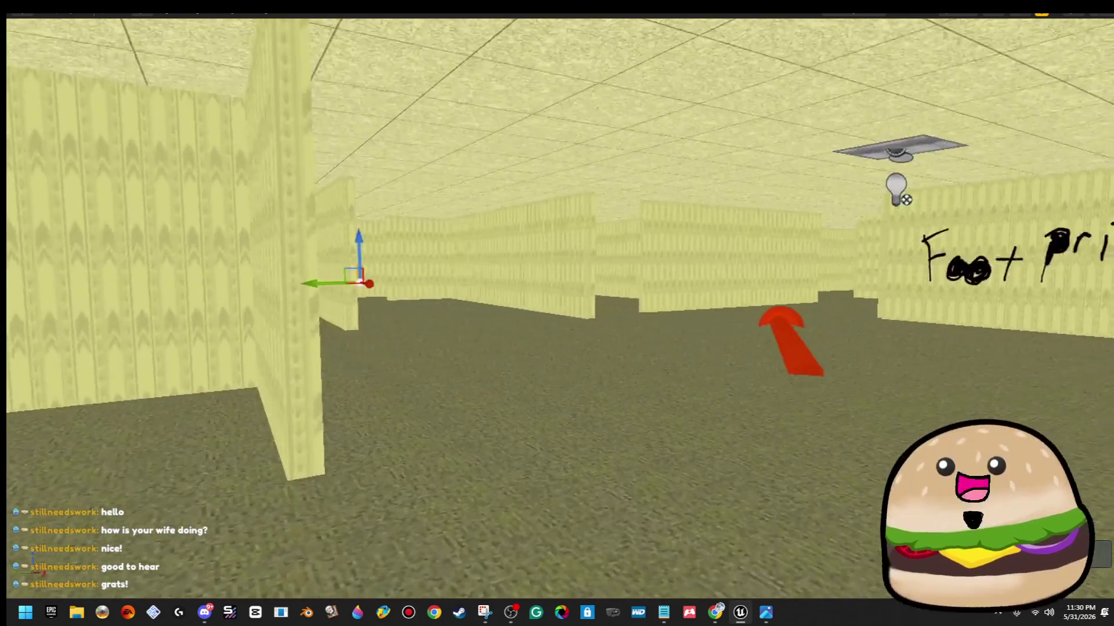
{"action": "scroll", "coordinate": [788, 266], "scroll_direction": "down", "scroll_amount": 2}
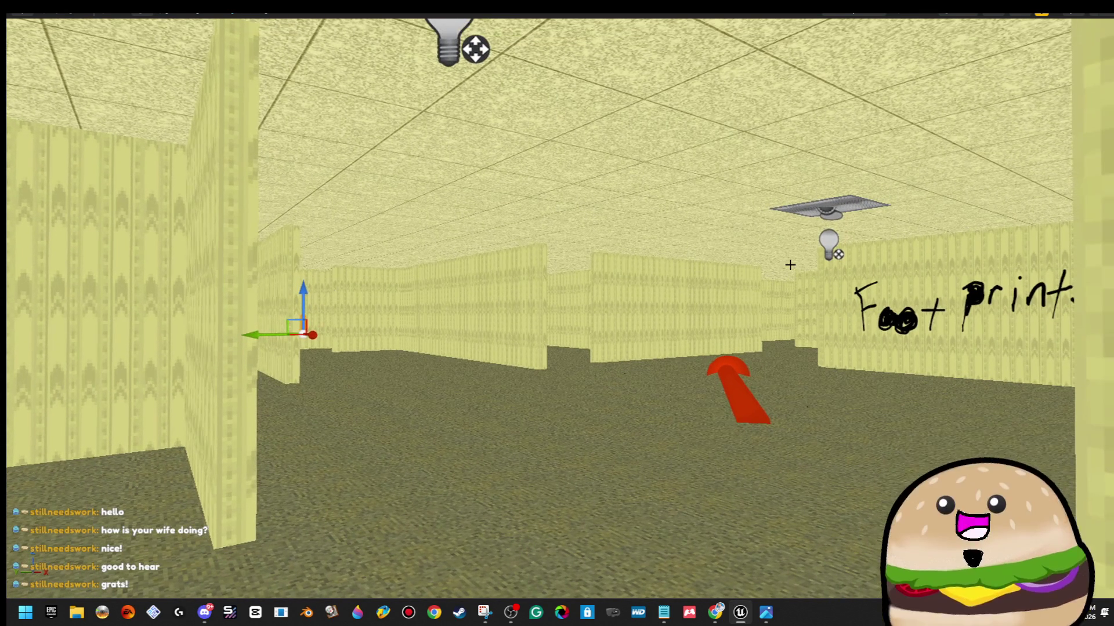
{"action": "key", "text": "alt+p"}
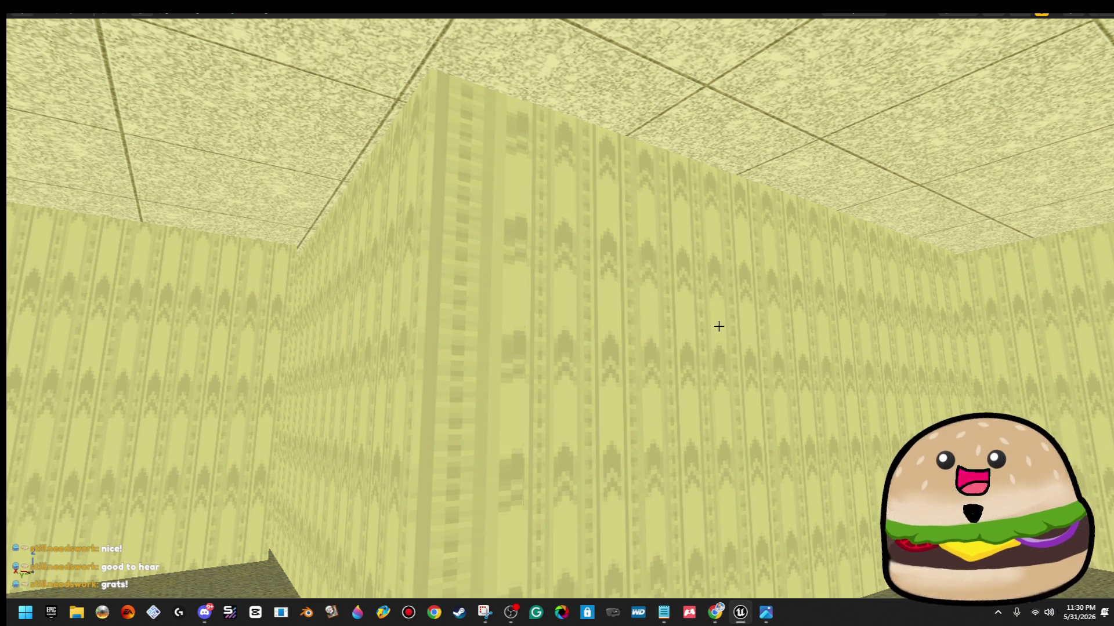
{"action": "key", "text": "Escape"}
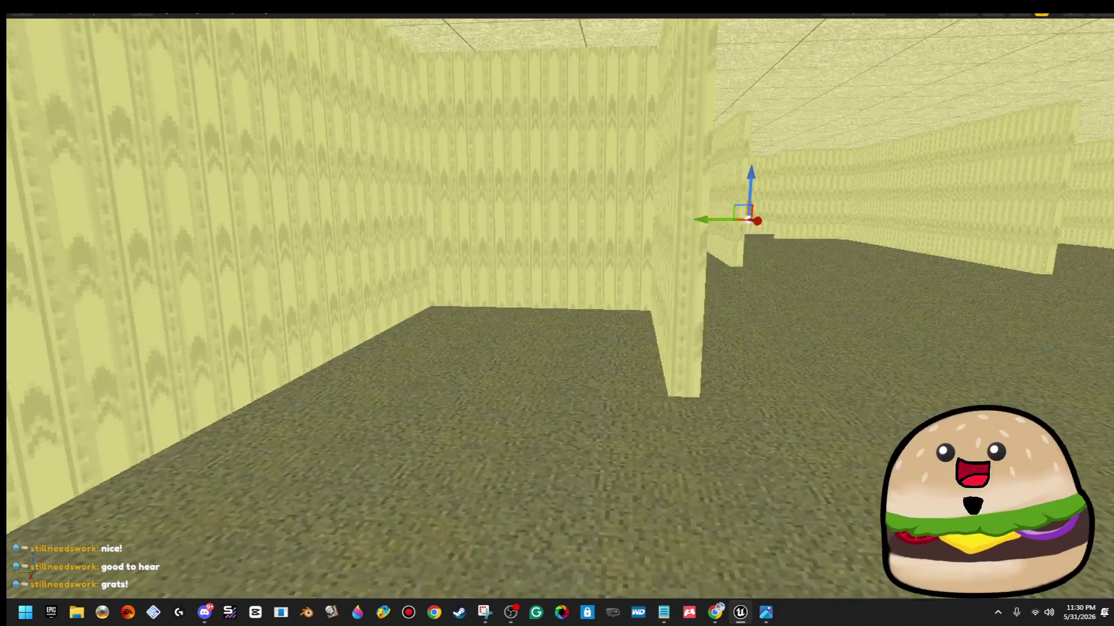